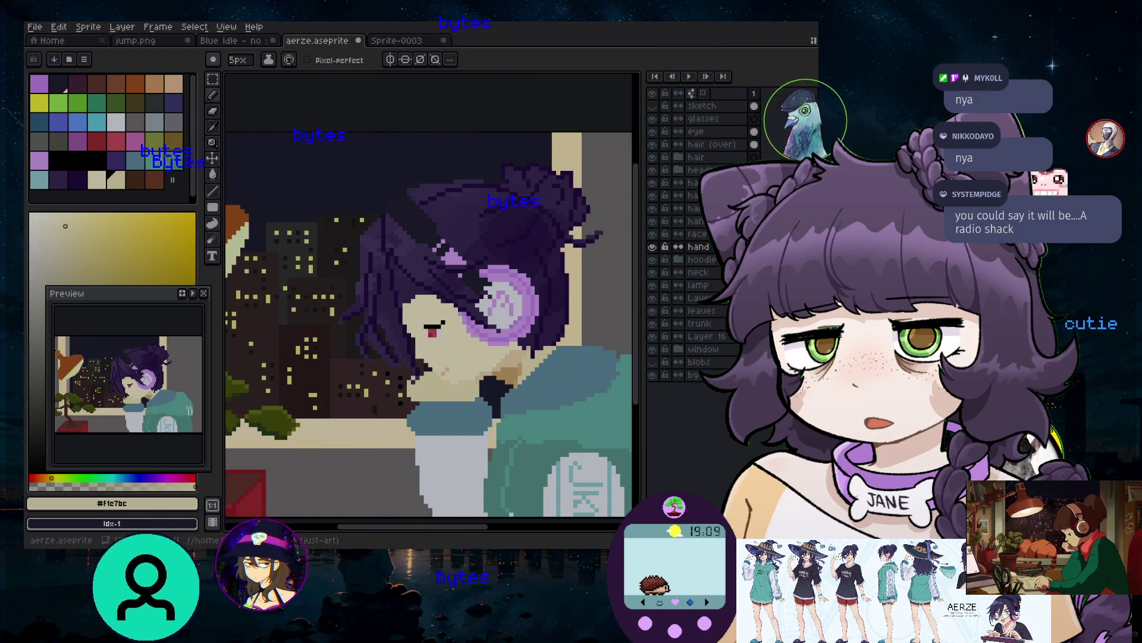
Scroll and zoom around the canvas to inspect the bonsai and its pot
scroll(428, 298, "down", 3)
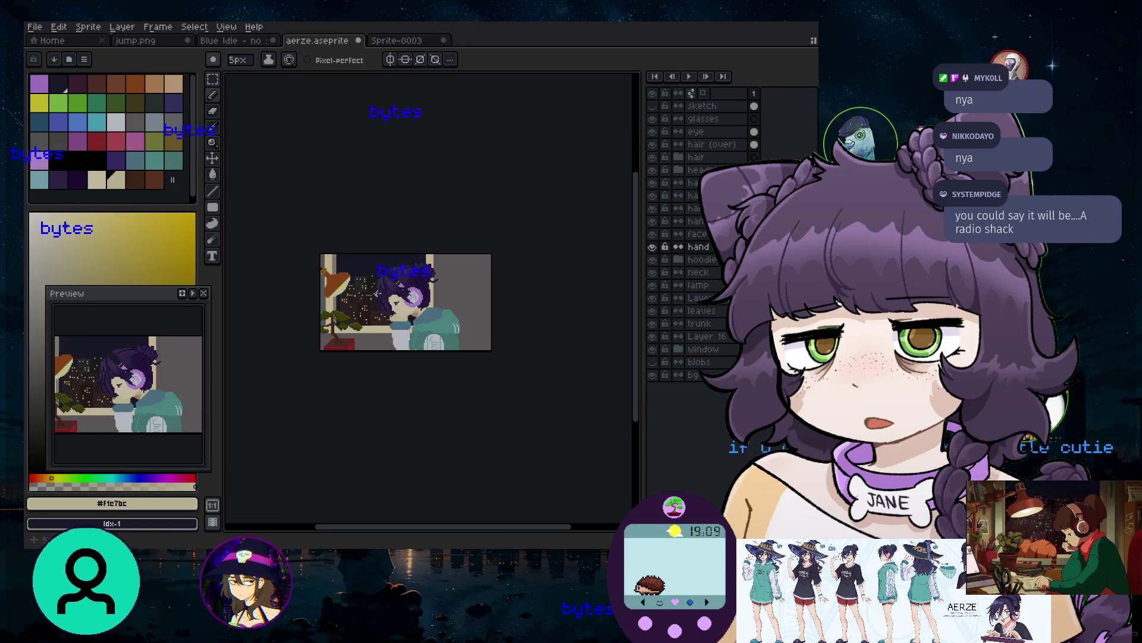
scroll(428, 297, "up", 2)
scroll(429, 297, "down", 1)
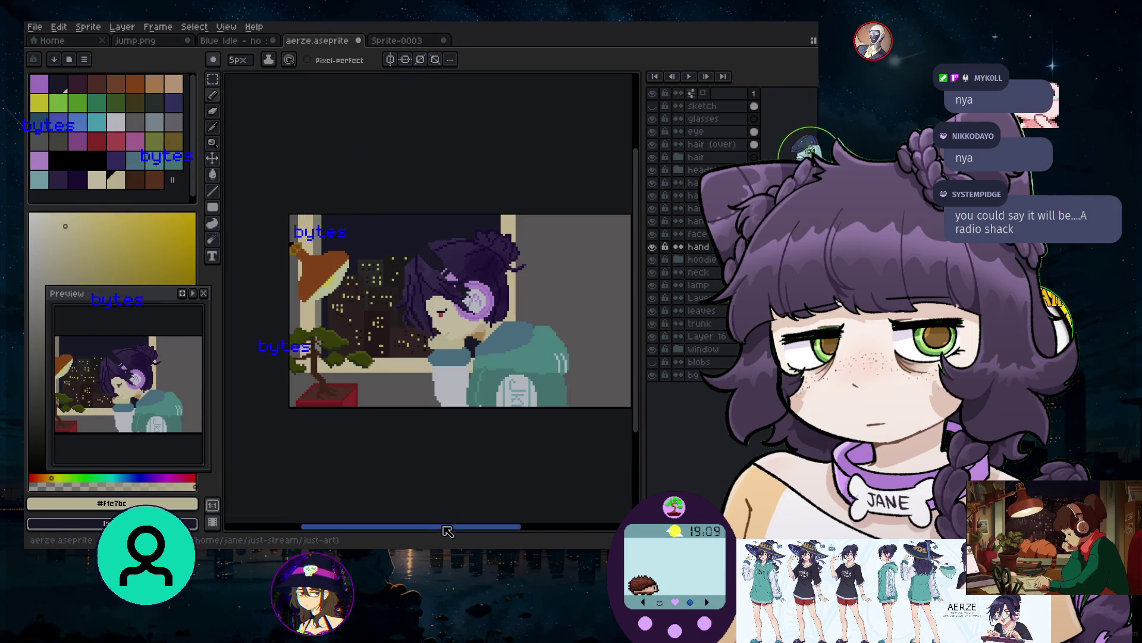
scroll(387, 401, "up", 2)
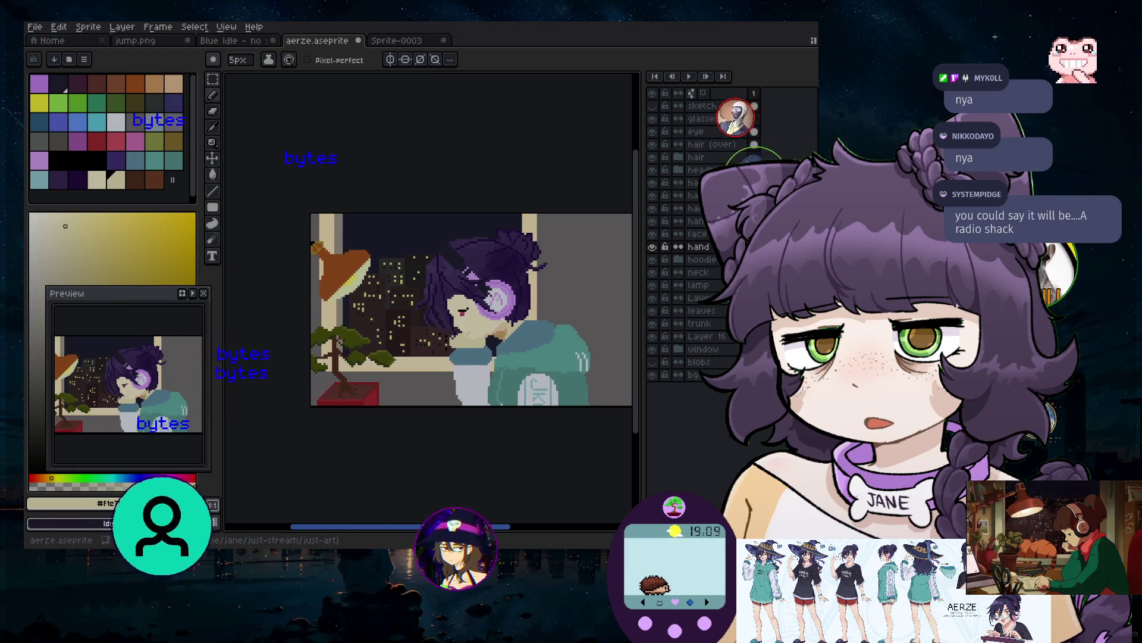
scroll(388, 401, "up", 1)
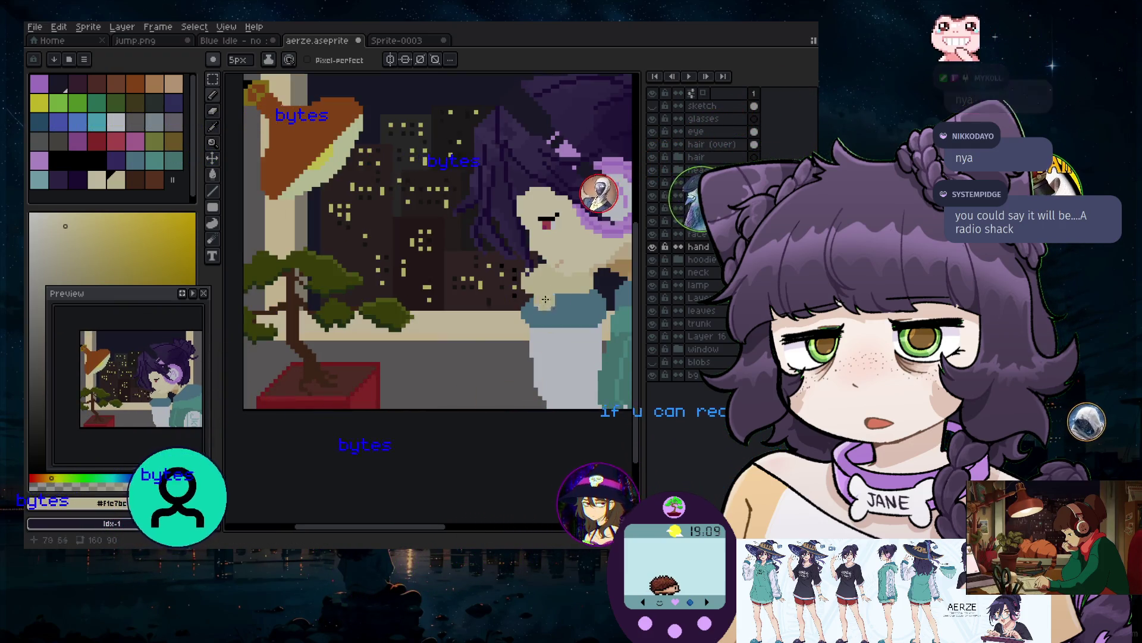
scroll(506, 414, "down", 1)
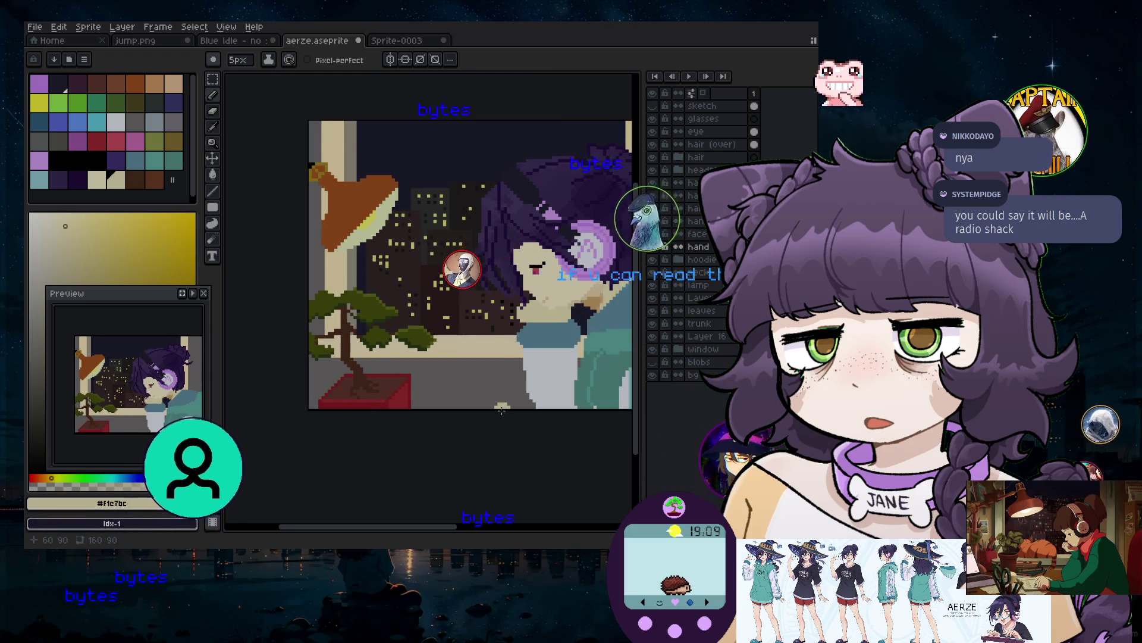
scroll(502, 409, "down", 1)
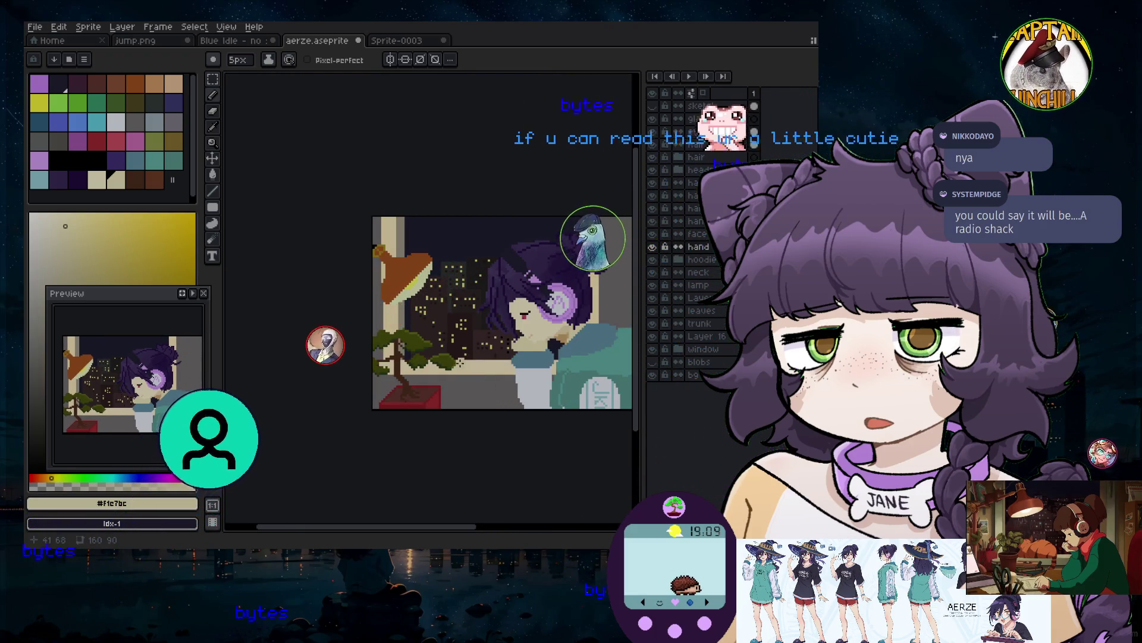
scroll(434, 296, "up", 3)
scroll(470, 256, "up", 2)
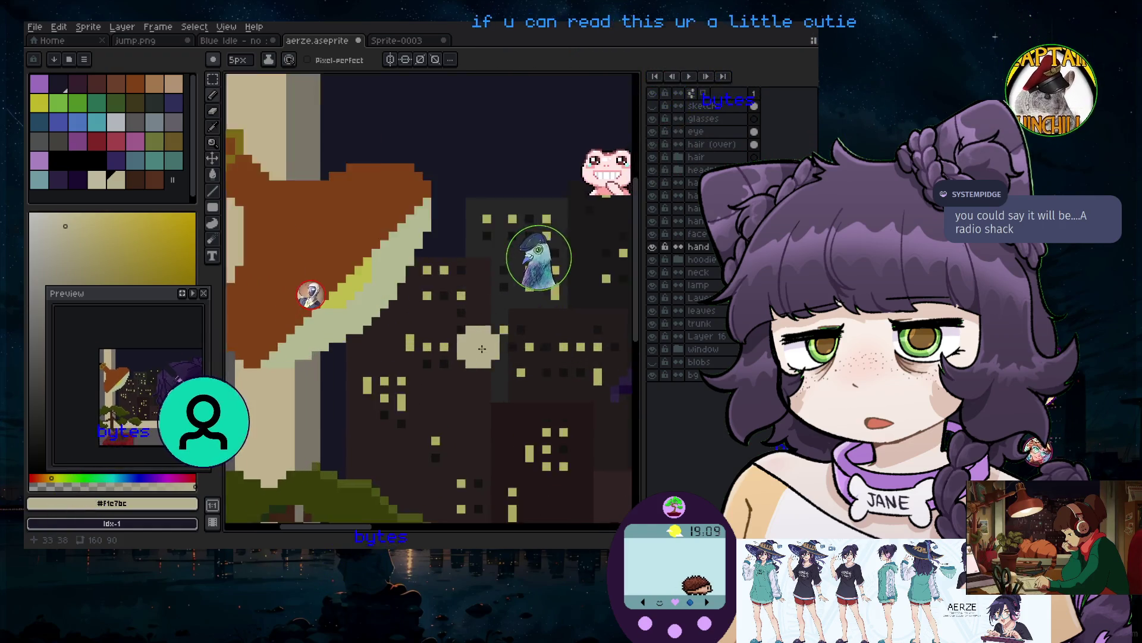
scroll(437, 360, "down", 3)
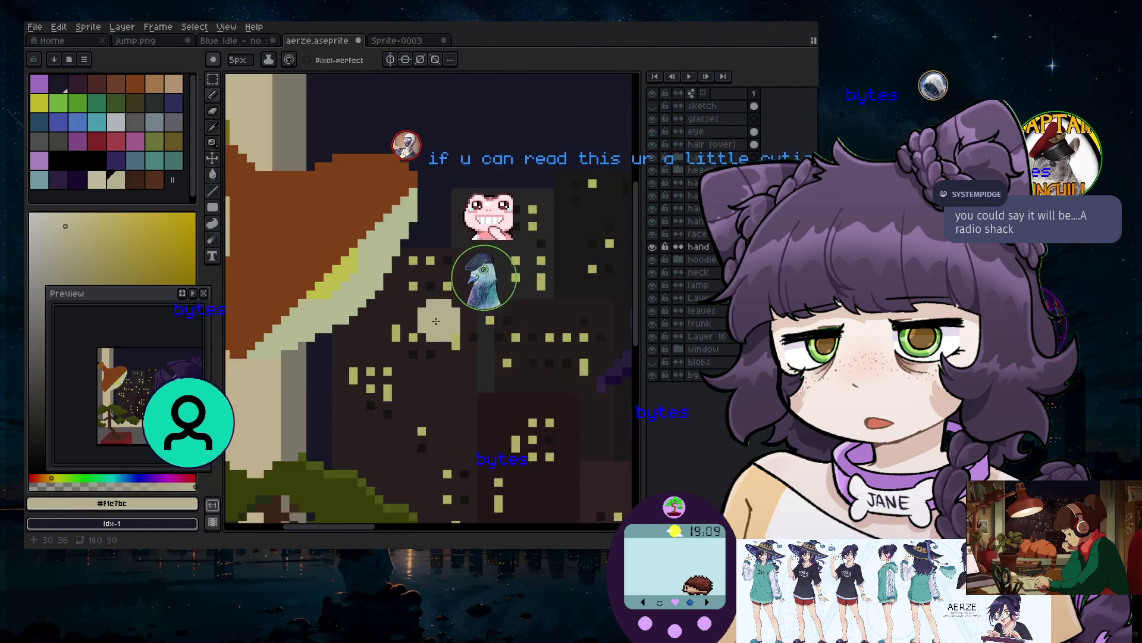
scroll(463, 388, "down", 2)
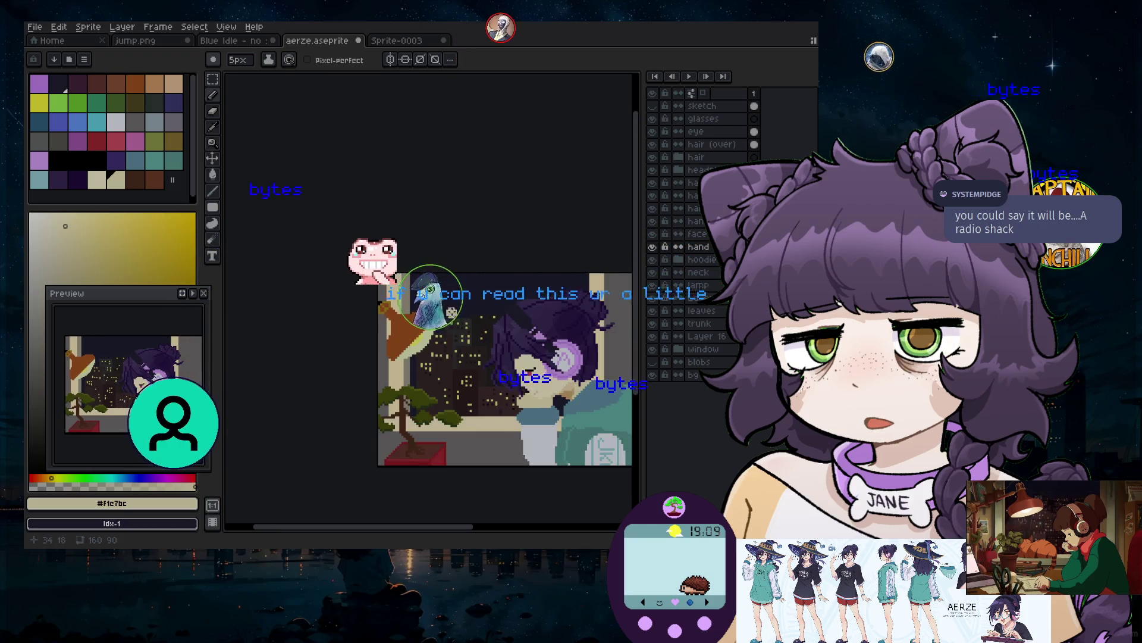
scroll(451, 396, "up", 3)
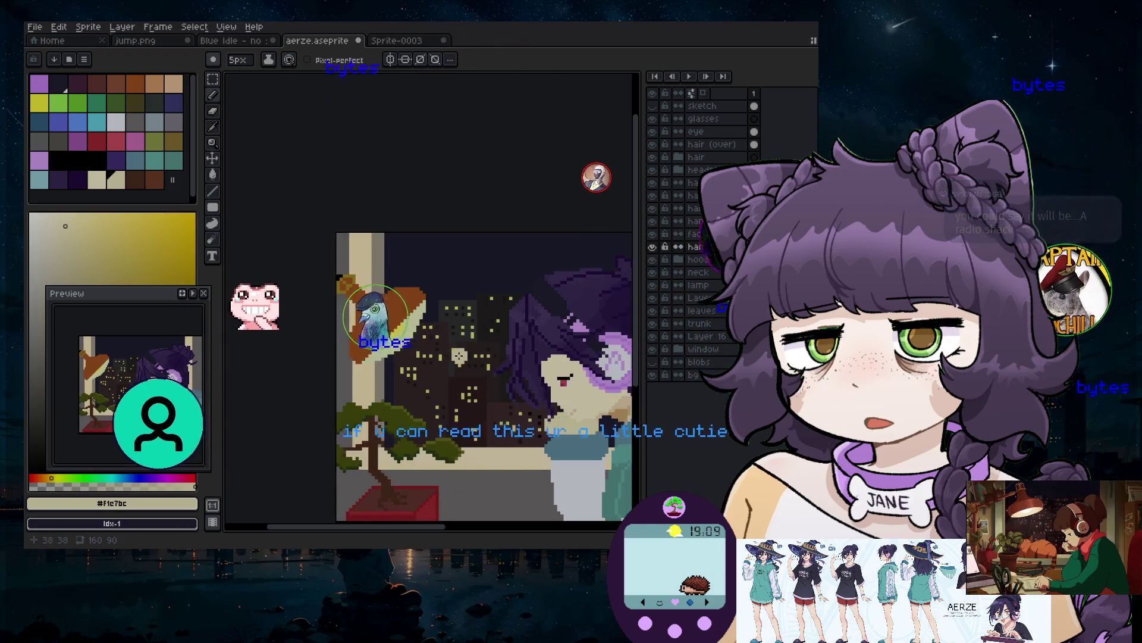
scroll(468, 289, "up", 5)
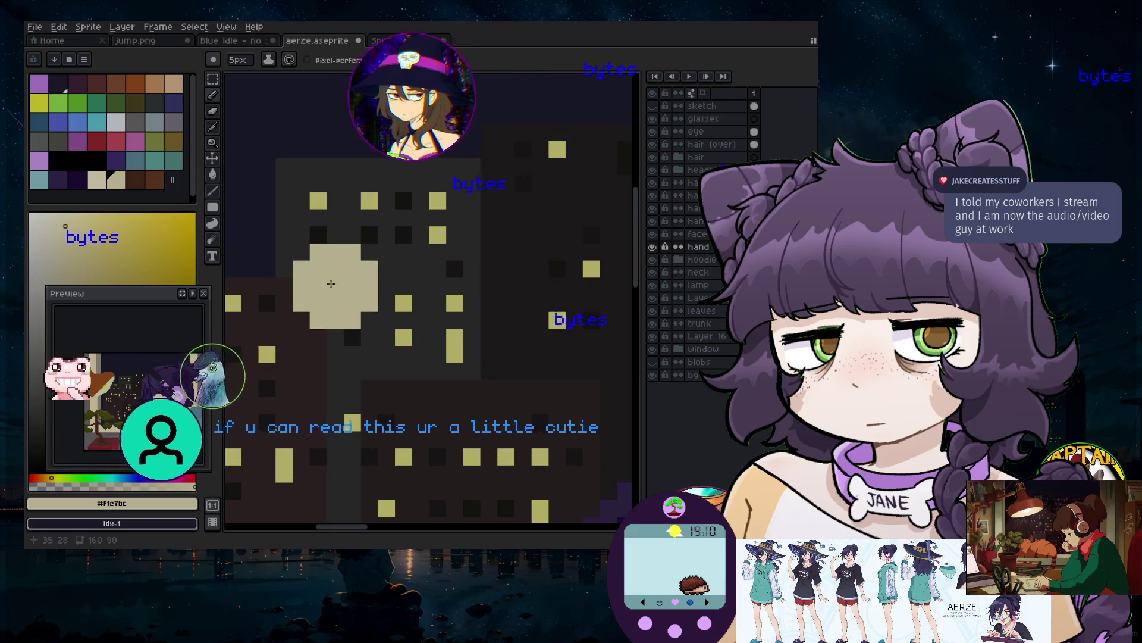
scroll(502, 297, "down", 3)
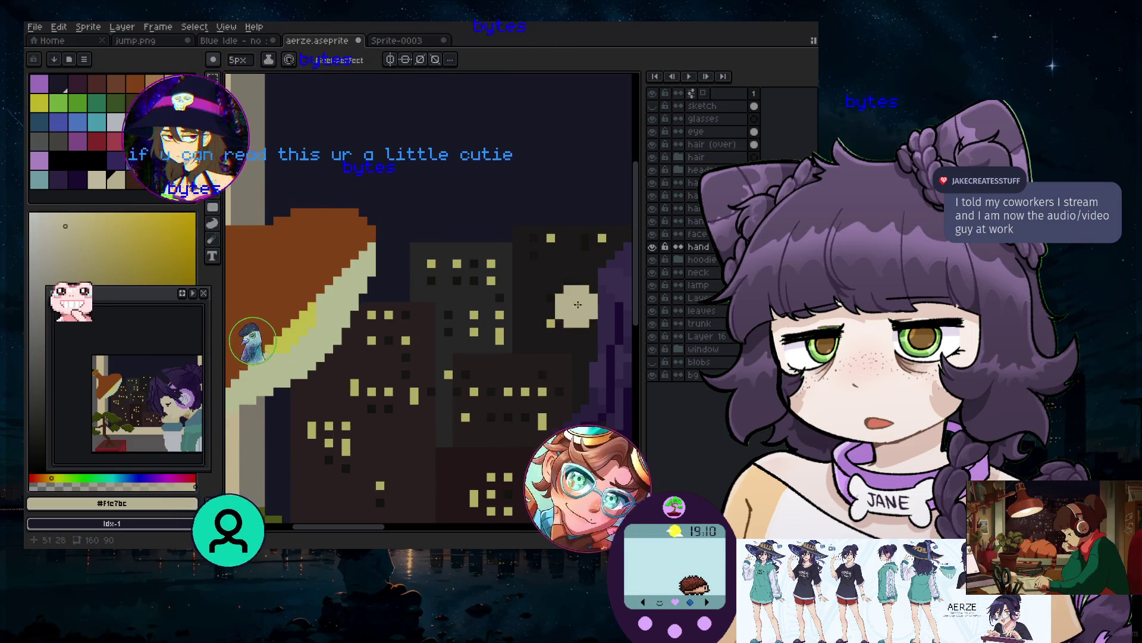
scroll(578, 304, "down", 6)
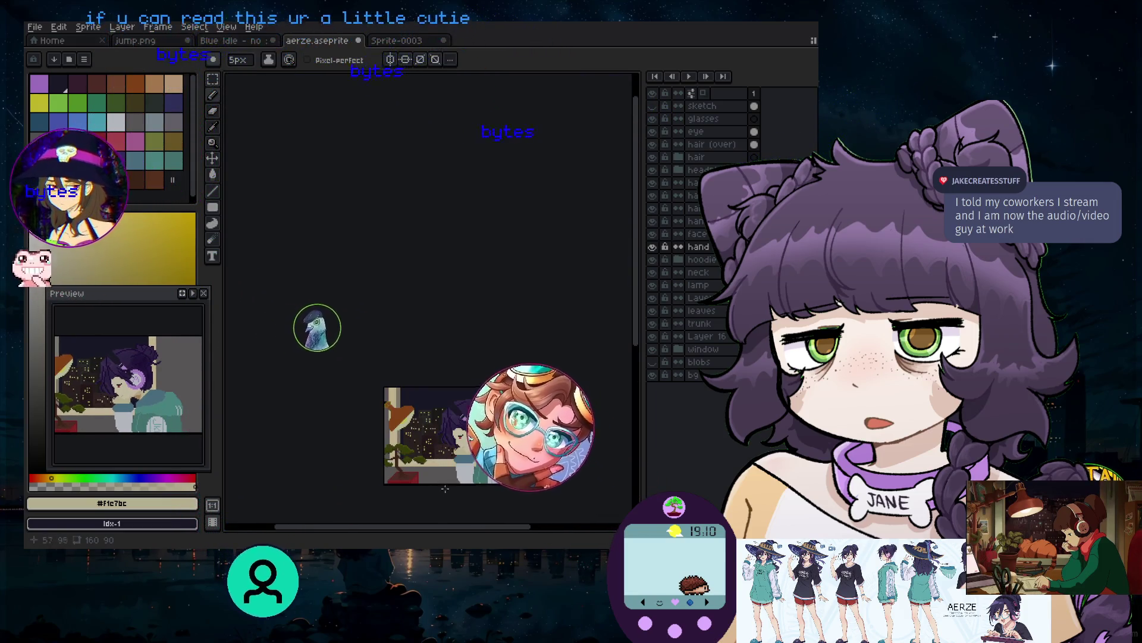
scroll(445, 488, "up", 5)
left_click_drag(360, 528, 336, 529)
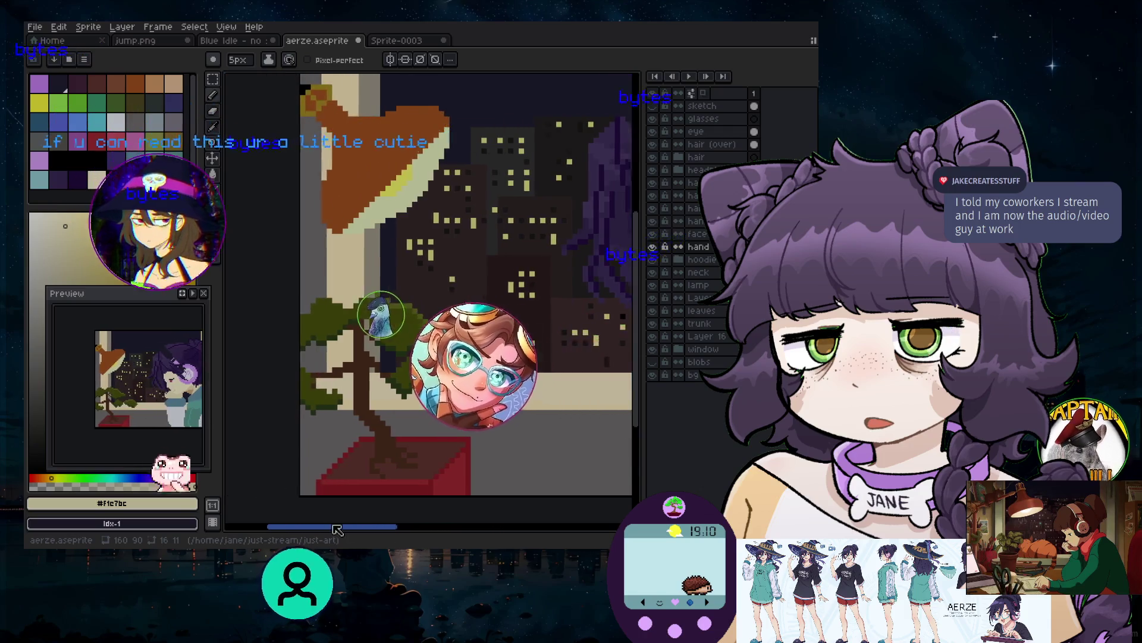
scroll(326, 395, "up", 4)
scroll(326, 396, "down", 2)
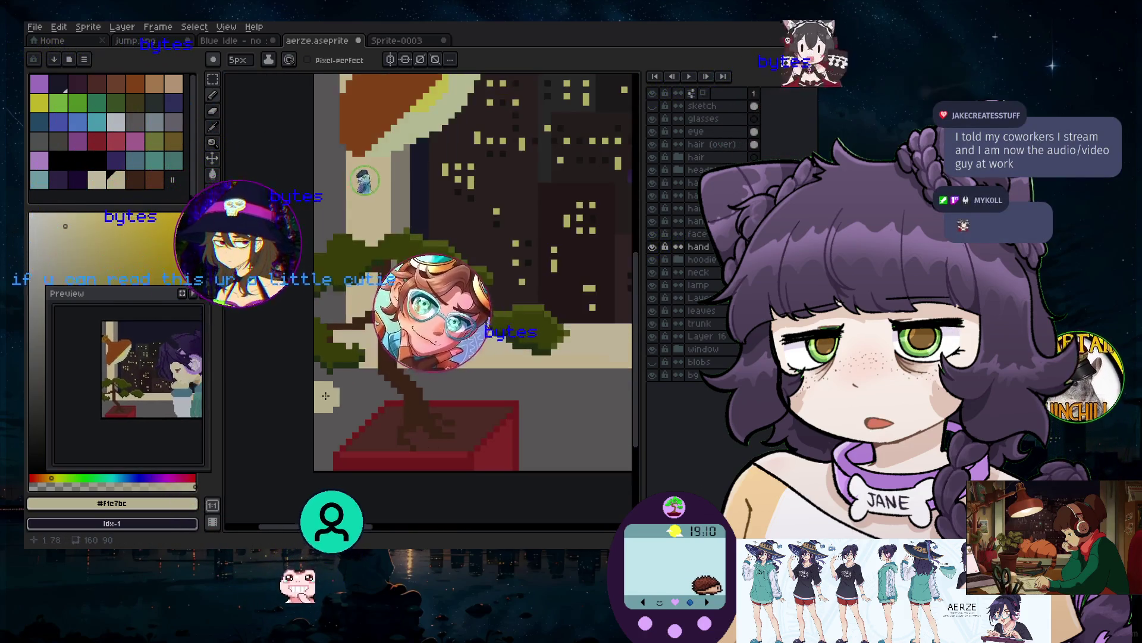
scroll(326, 396, "up", 1)
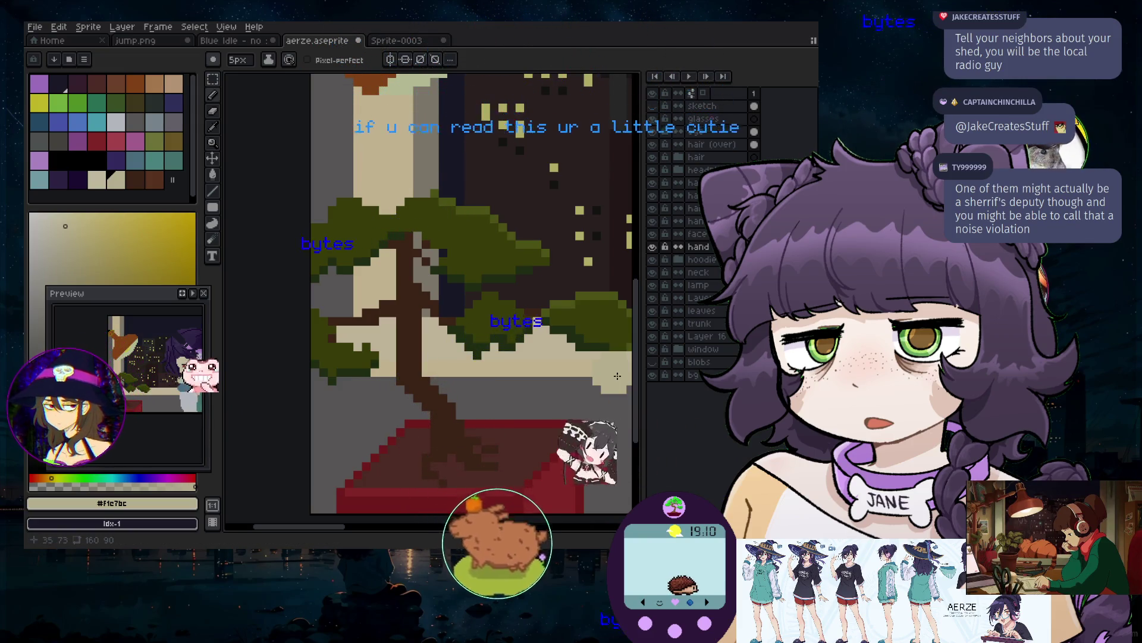
scroll(617, 375, "down", 2)
scroll(416, 416, "up", 2)
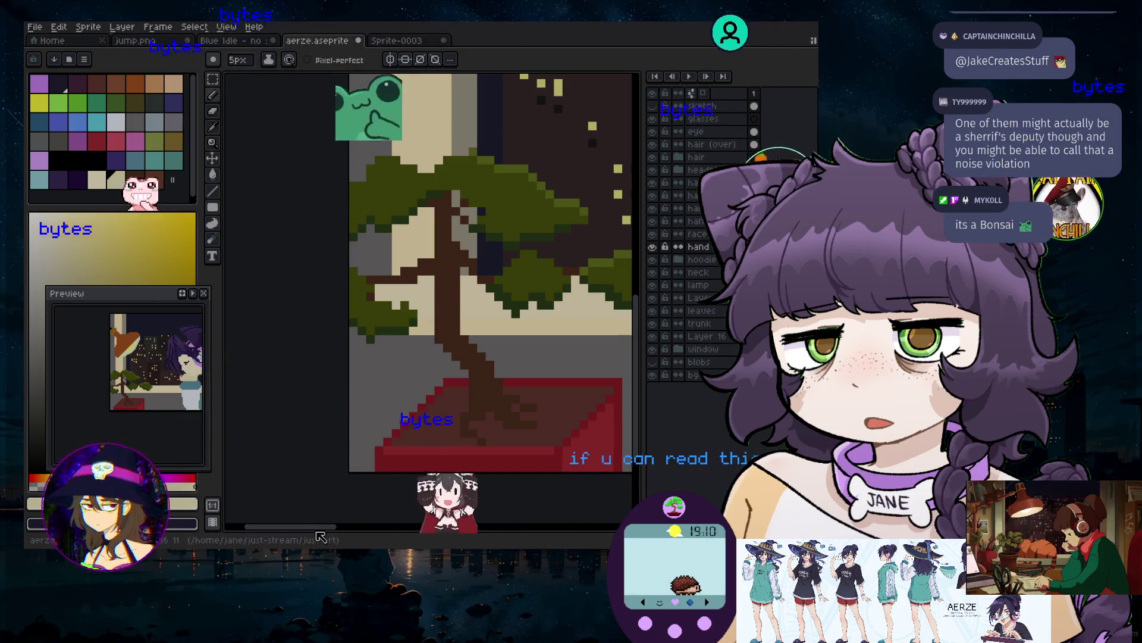
scroll(305, 447, "right", 3)
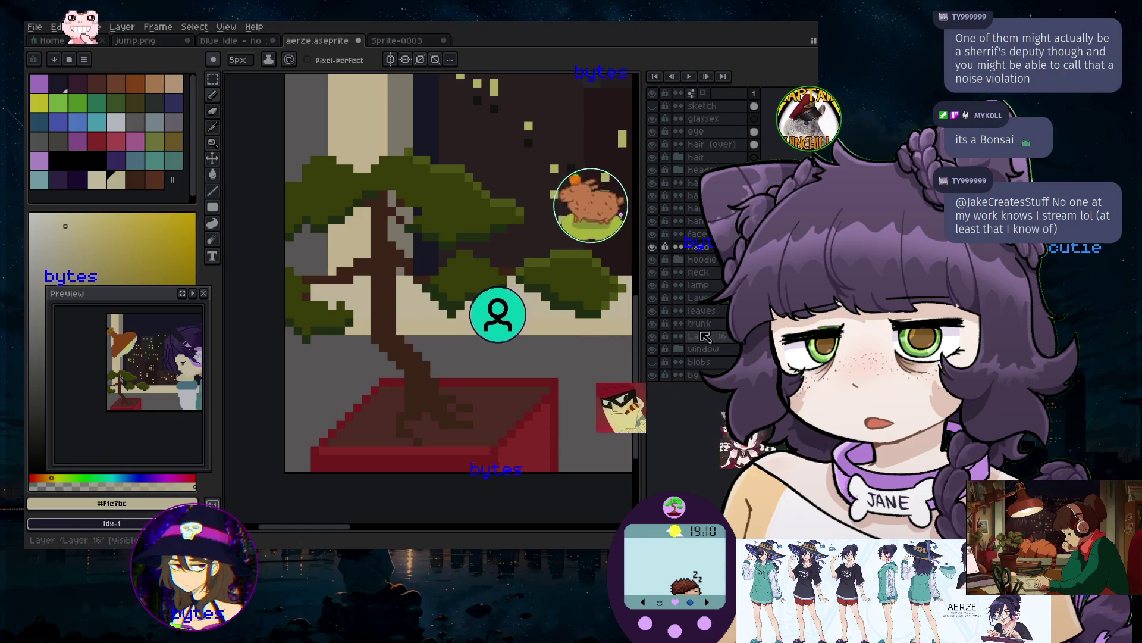
Hide the blobs layer and add a new empty layer above Layer 16
left_click(653, 336)
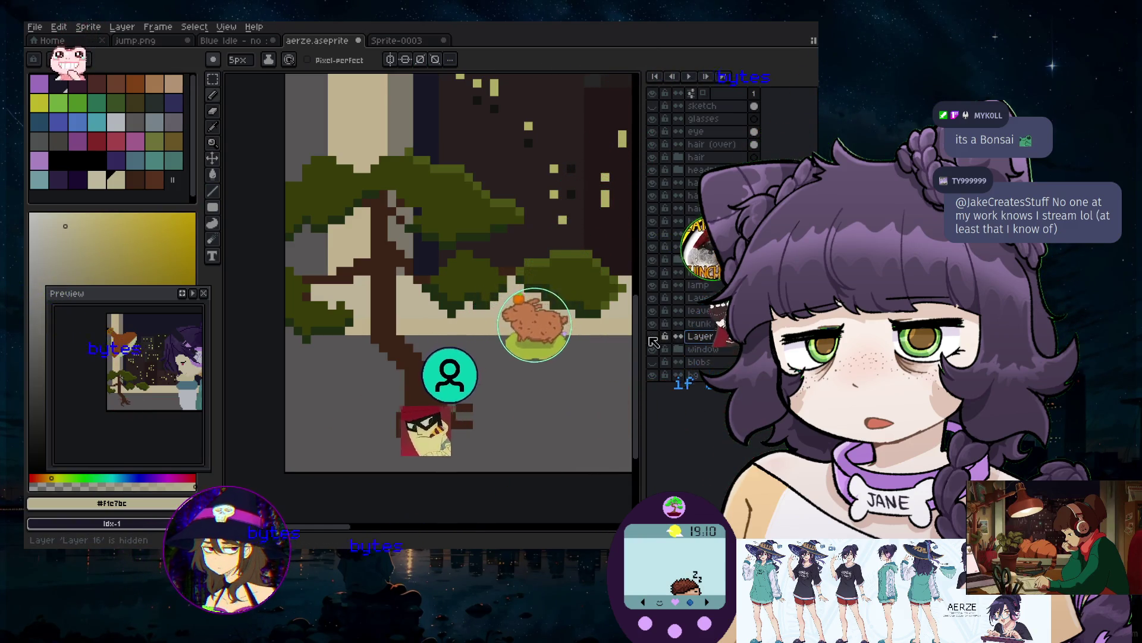
left_click(653, 336)
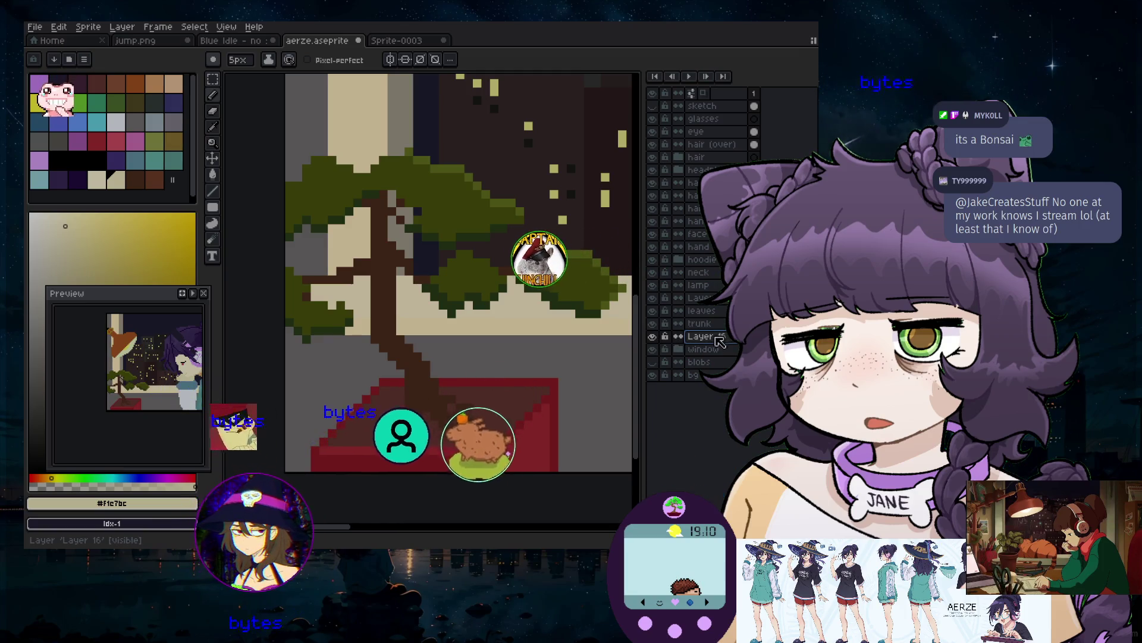
left_click(653, 361)
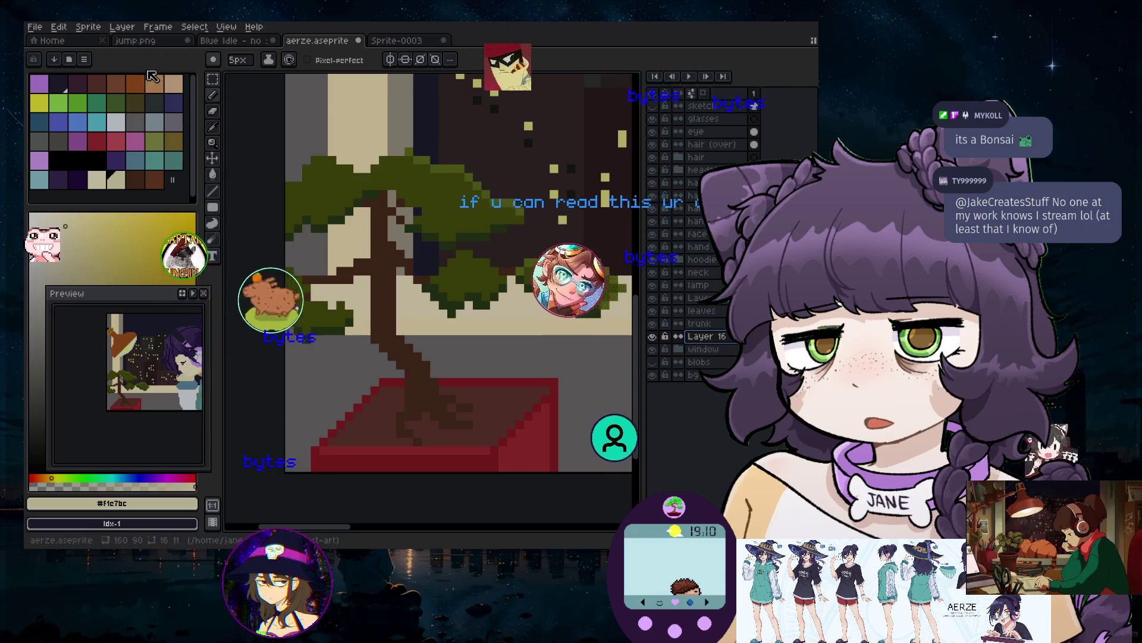
left_click(131, 28)
mouse_move(137, 93)
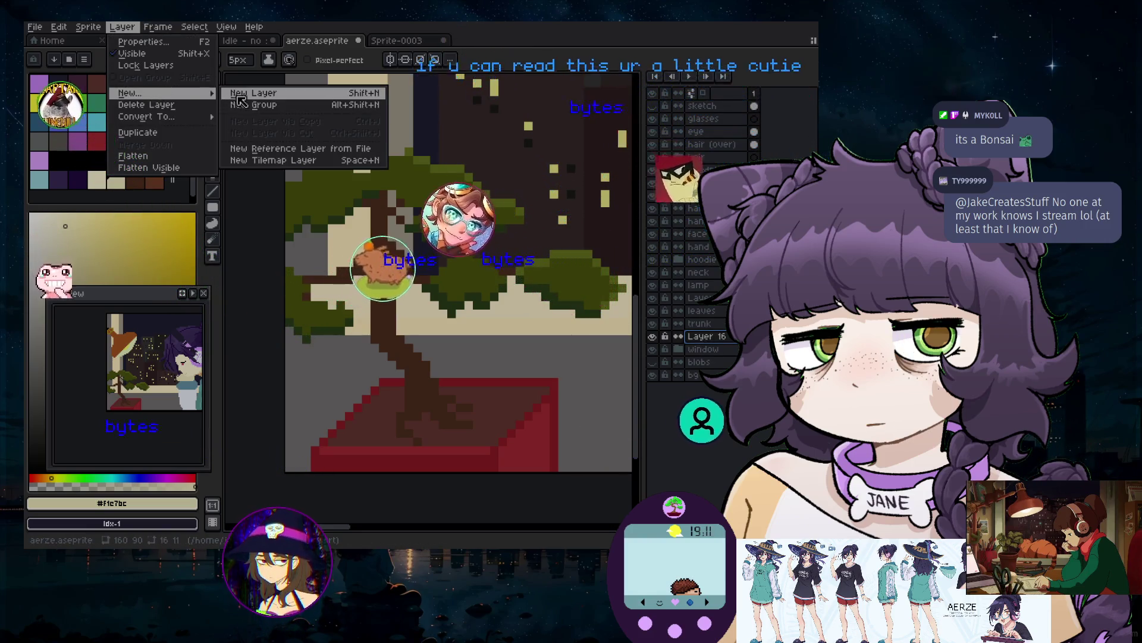
left_click(256, 94)
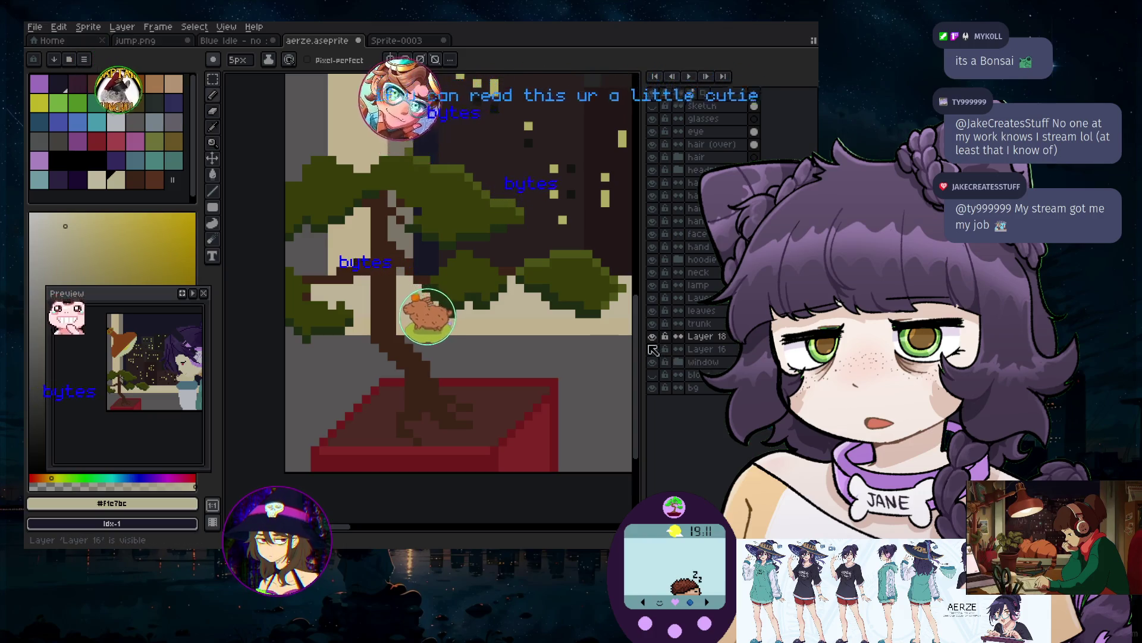
Hide Layer 16's red pot and make dark red the drawing colour
left_click(653, 350)
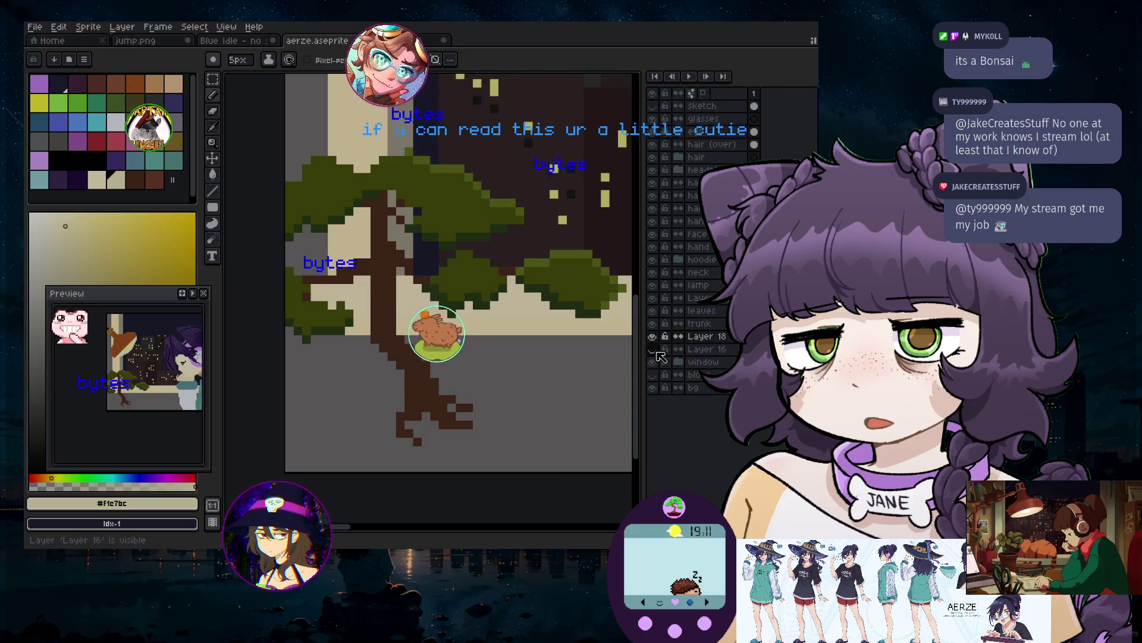
left_click(96, 141)
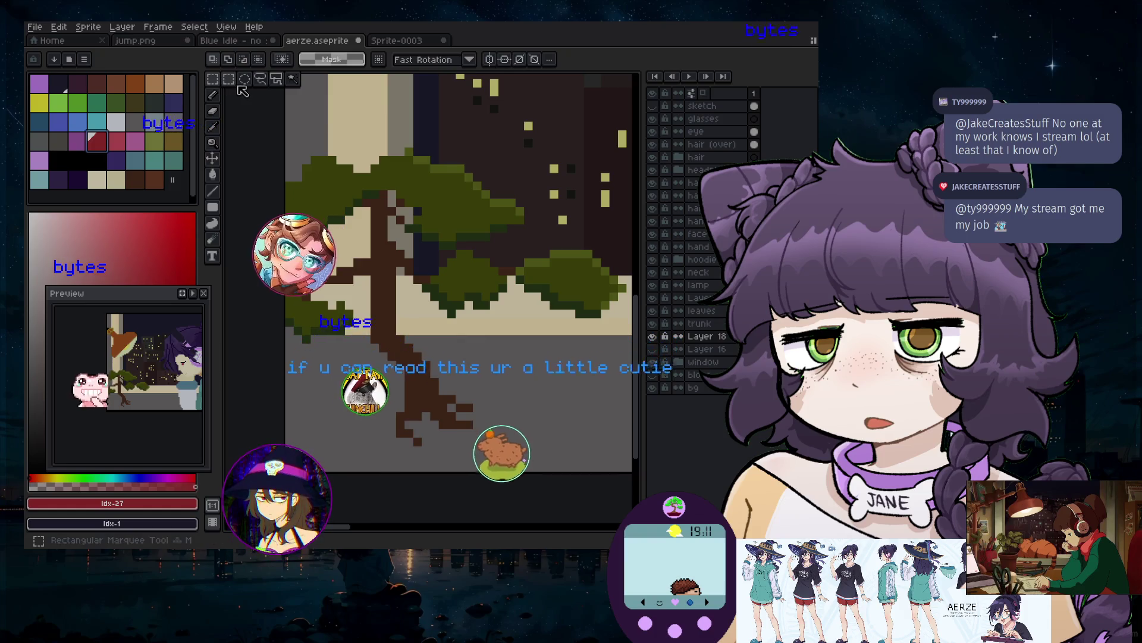
key("shift+m")
Draw a dark red ellipse around the trunk base and patch its outline with the Pencil
left_click(214, 191)
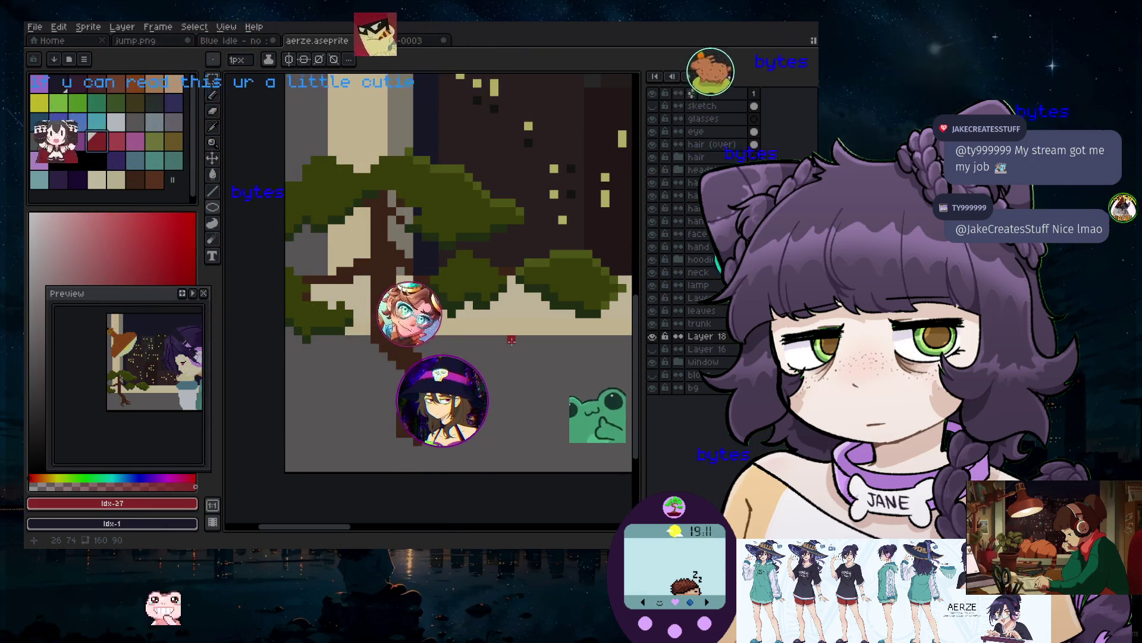
left_click_drag(327, 369, 568, 472)
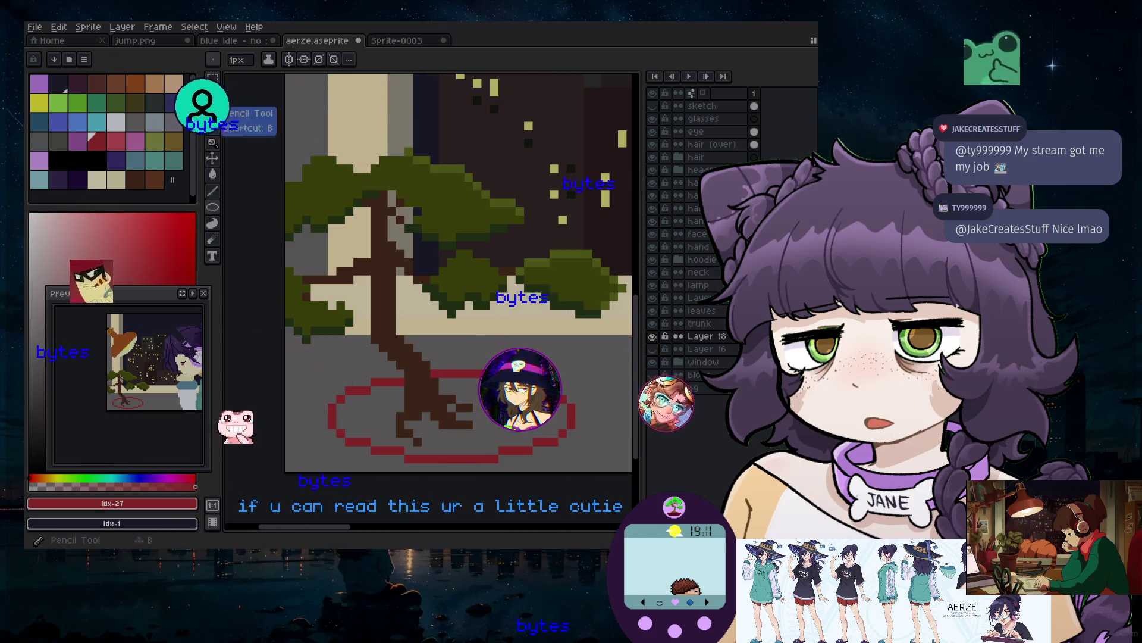
left_click(212, 96)
left_click(336, 446)
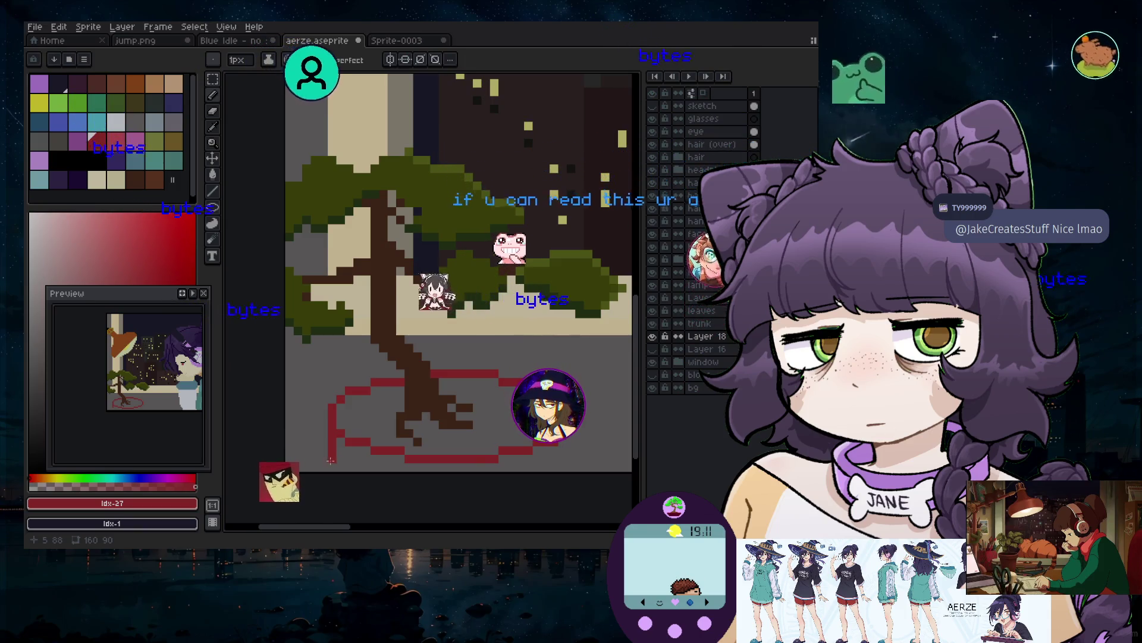
key("ctrl")
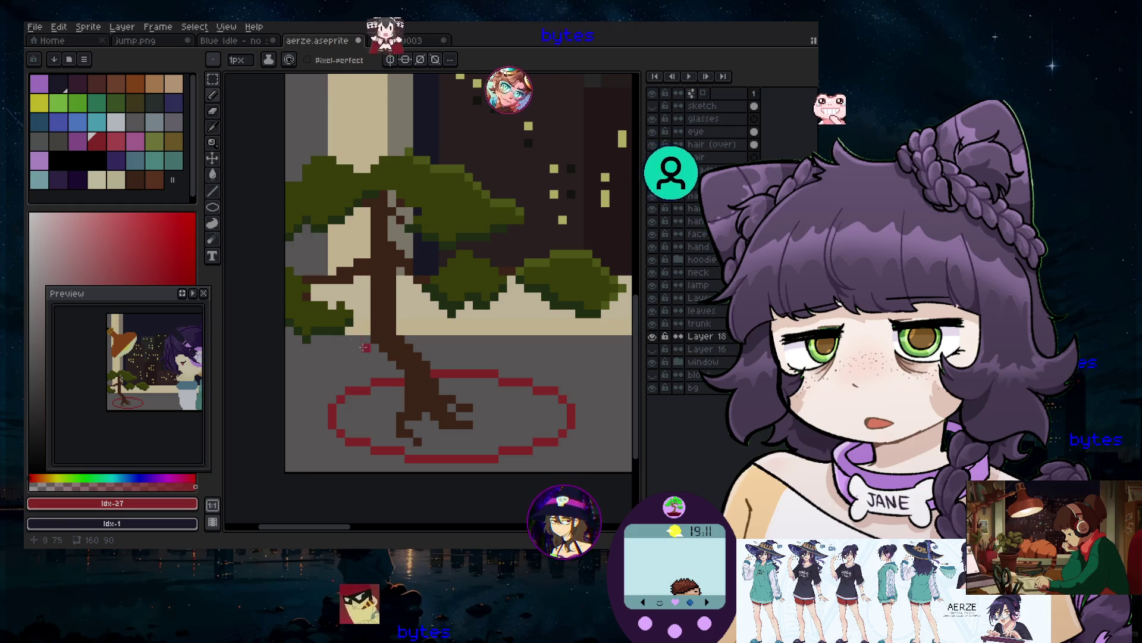
Try a brown fill inside the oval, then undo it
left_click(136, 183)
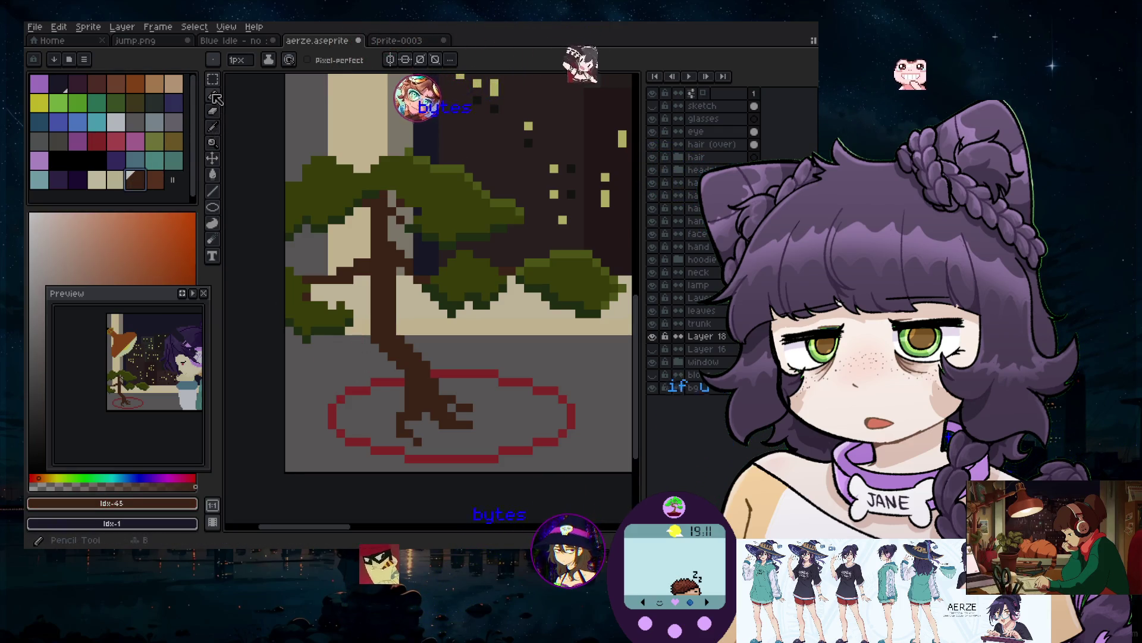
left_click(375, 381)
key("ctrl+z")
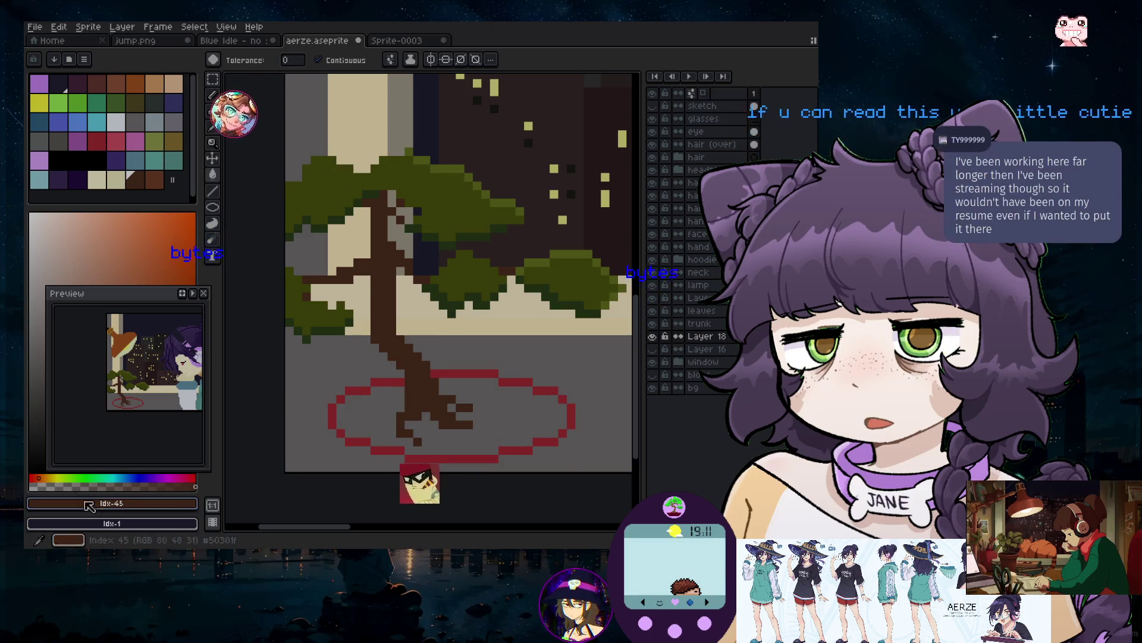
Fill the pot interior with darker brown and move the Preview window left of the canvas
mouse_move(139, 297)
left_mouse_down()
mouse_move(438, 277)
mouse_move(720, 329)
left_mouse_up()
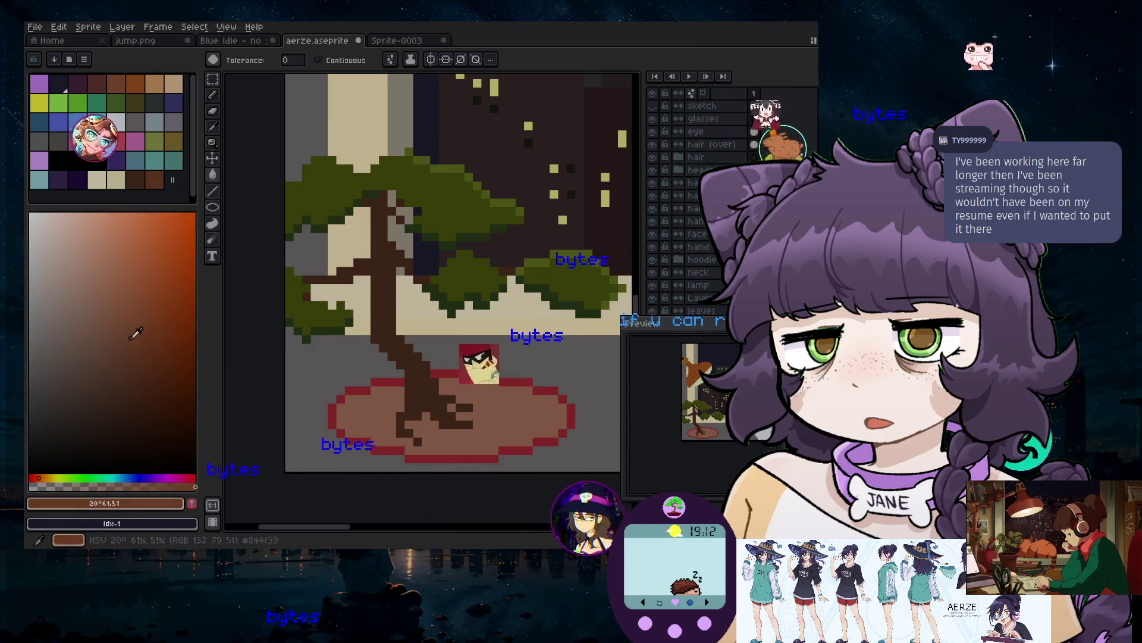
left_click(383, 425)
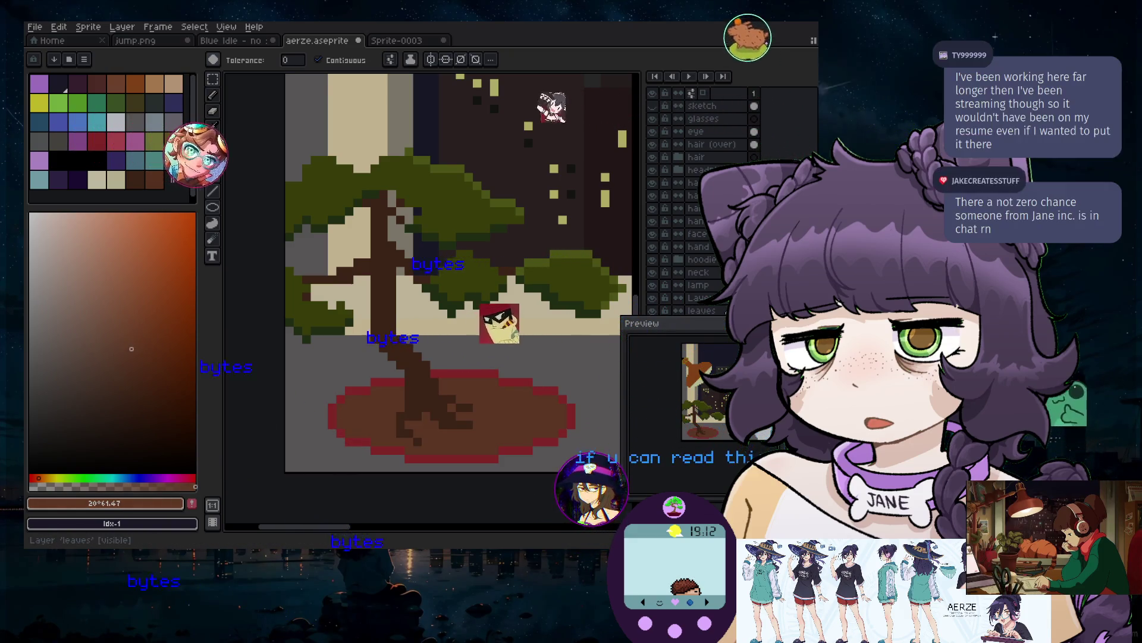
mouse_move(722, 329)
left_mouse_down()
mouse_move(684, 333)
mouse_move(229, 141)
mouse_move(96, 344)
left_mouse_up()
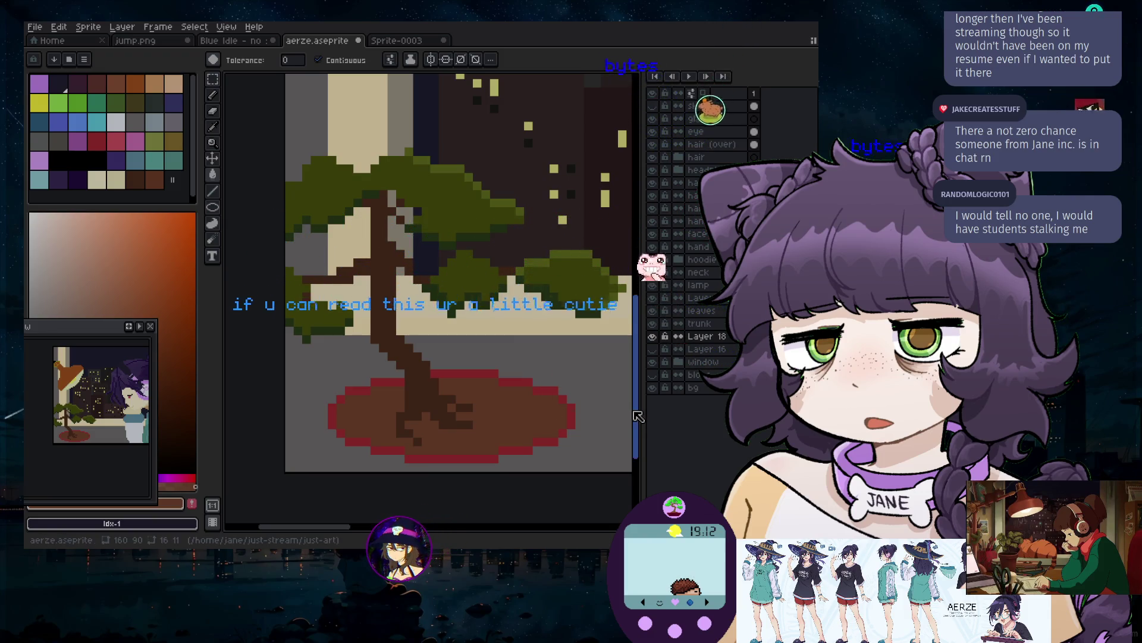
Try a red flood fill in the pot area and undo it
scroll(638, 417, "down", 2)
left_click(97, 144)
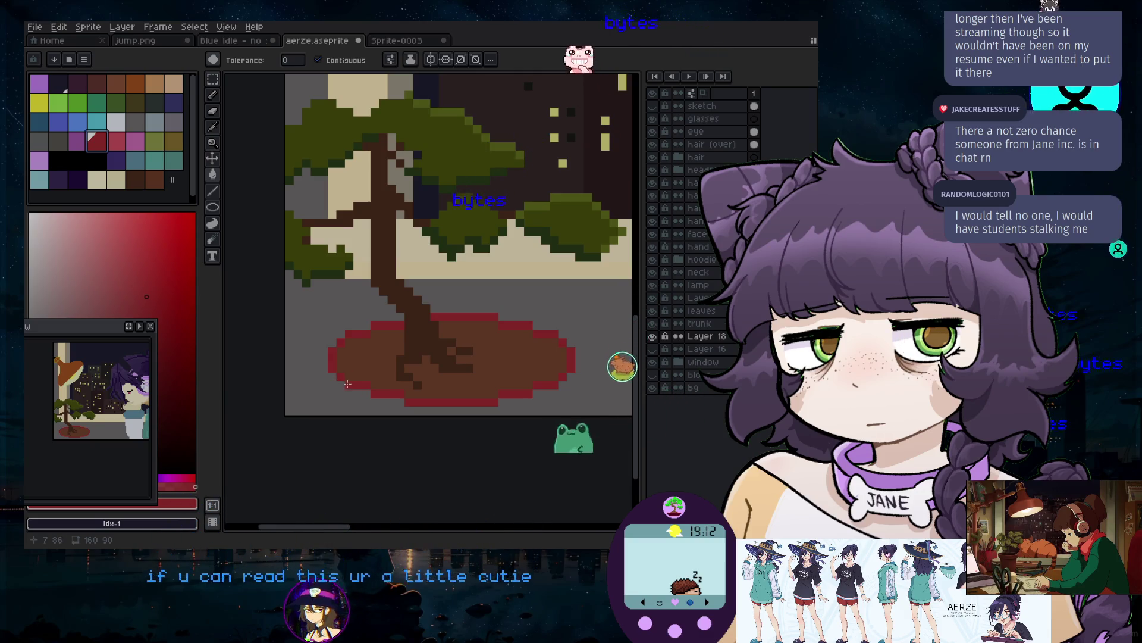
left_click(344, 385)
key("ctrl+z")
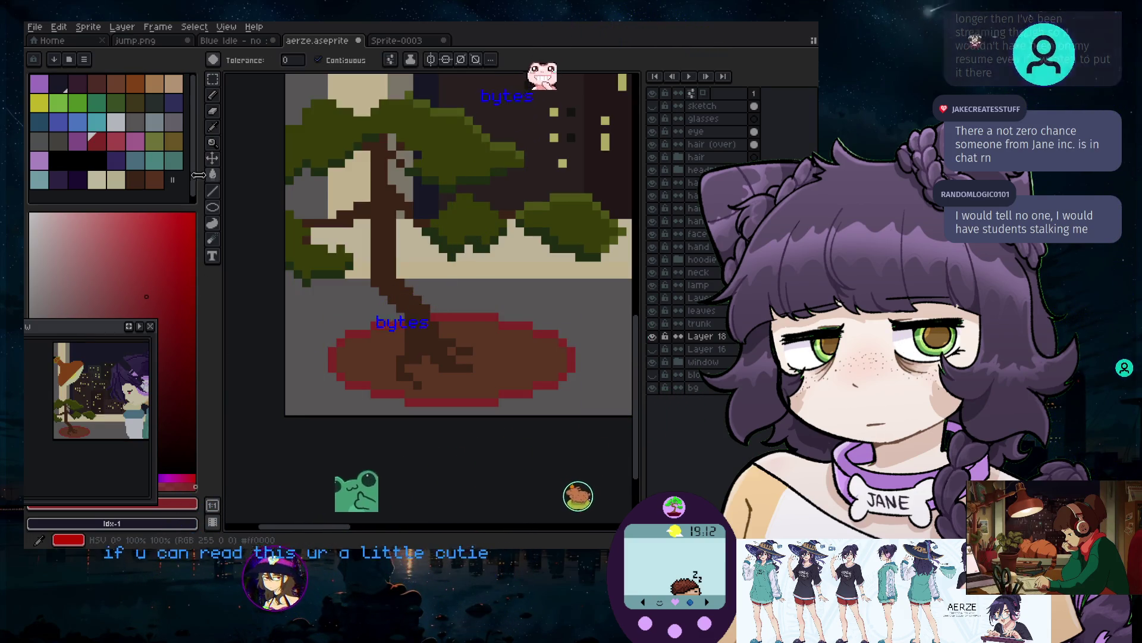
key("b")
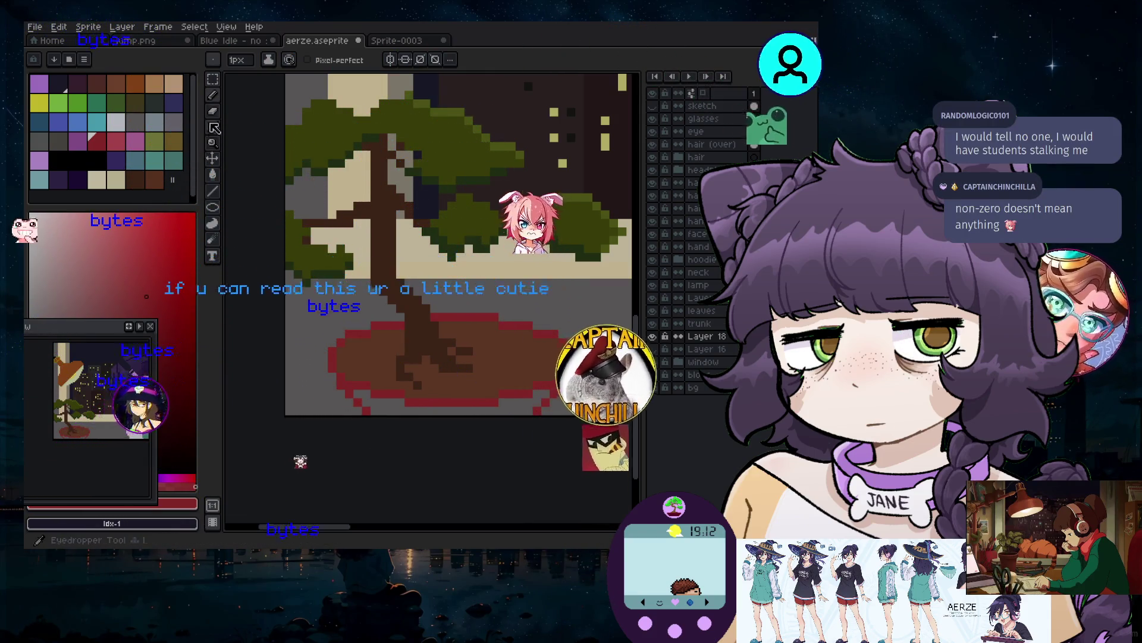
left_click(215, 173)
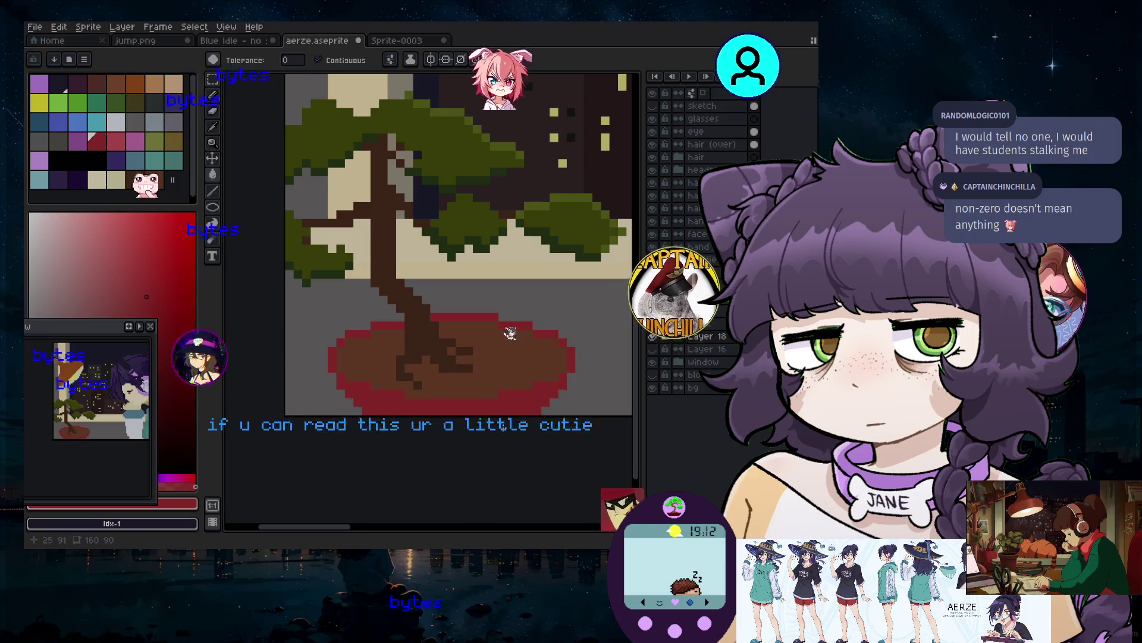
Zoom out to the whole window scene, then zoom back in on the bonsai pot
scroll(621, 342, "down", 3)
scroll(621, 342, "down", 1)
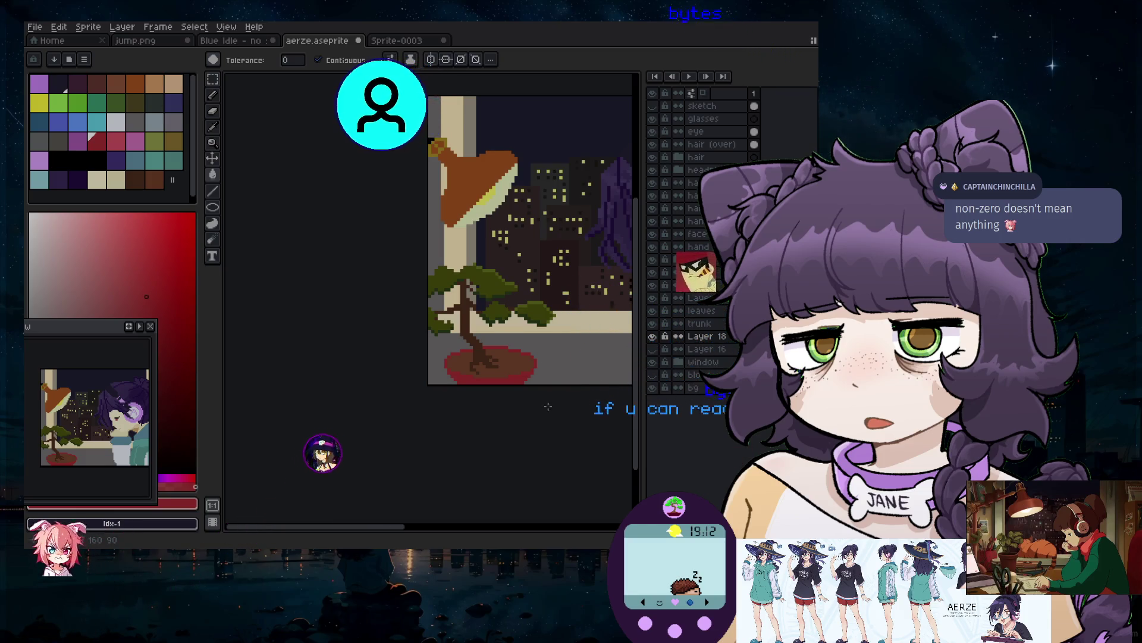
scroll(474, 364, "up", 4)
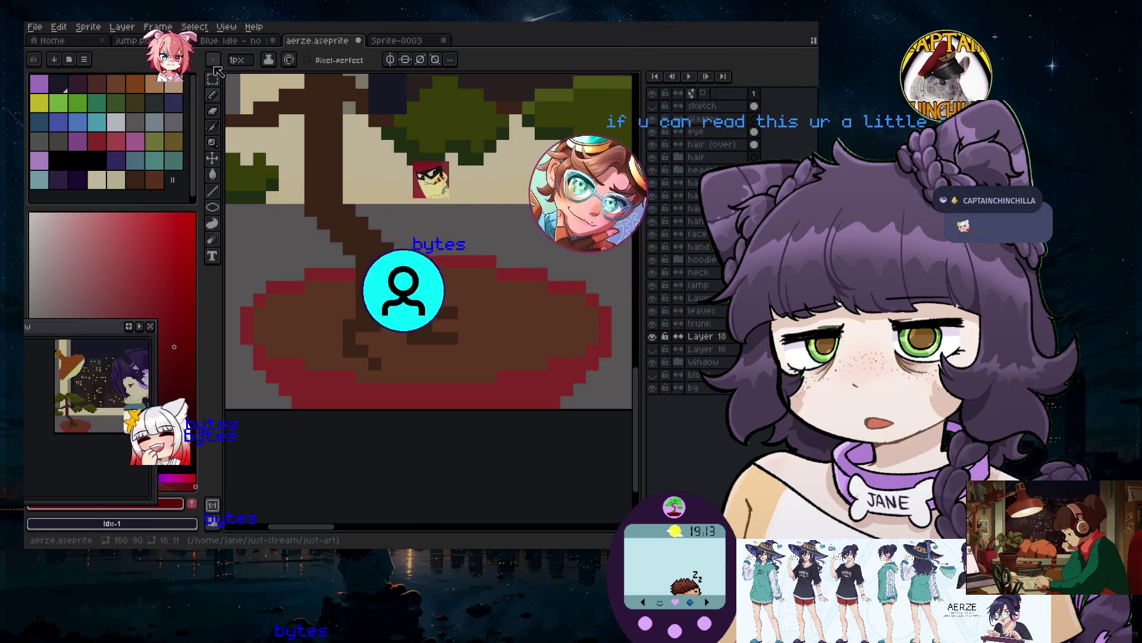
left_click(122, 26)
Add Layer 19 and place a dark red shading pixel on the pot rim
mouse_move(141, 92)
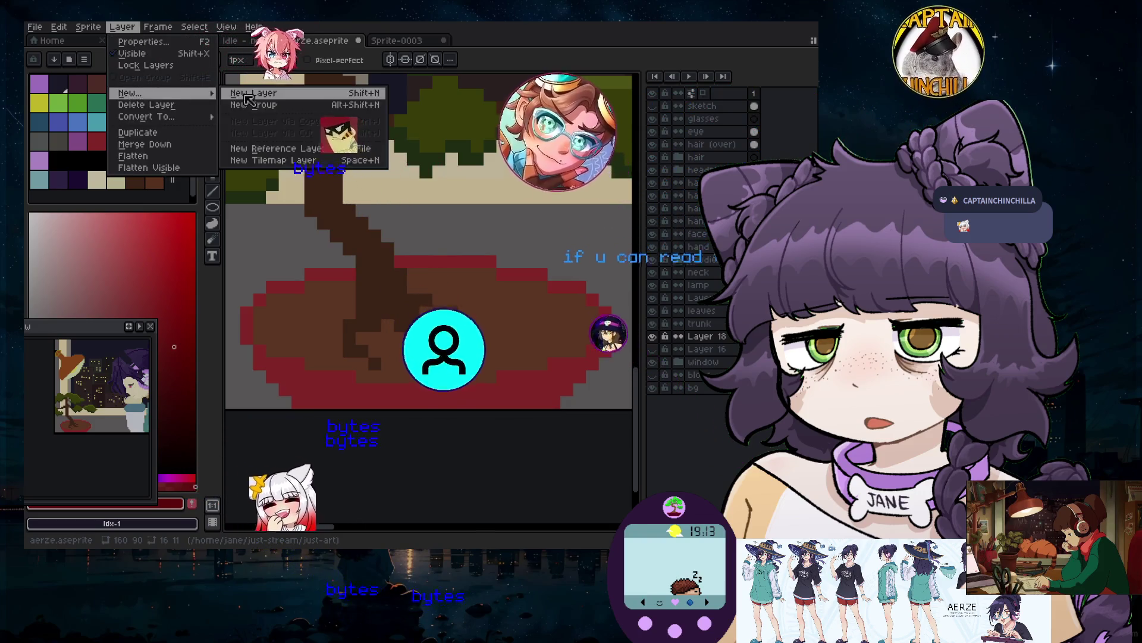
left_click(244, 94)
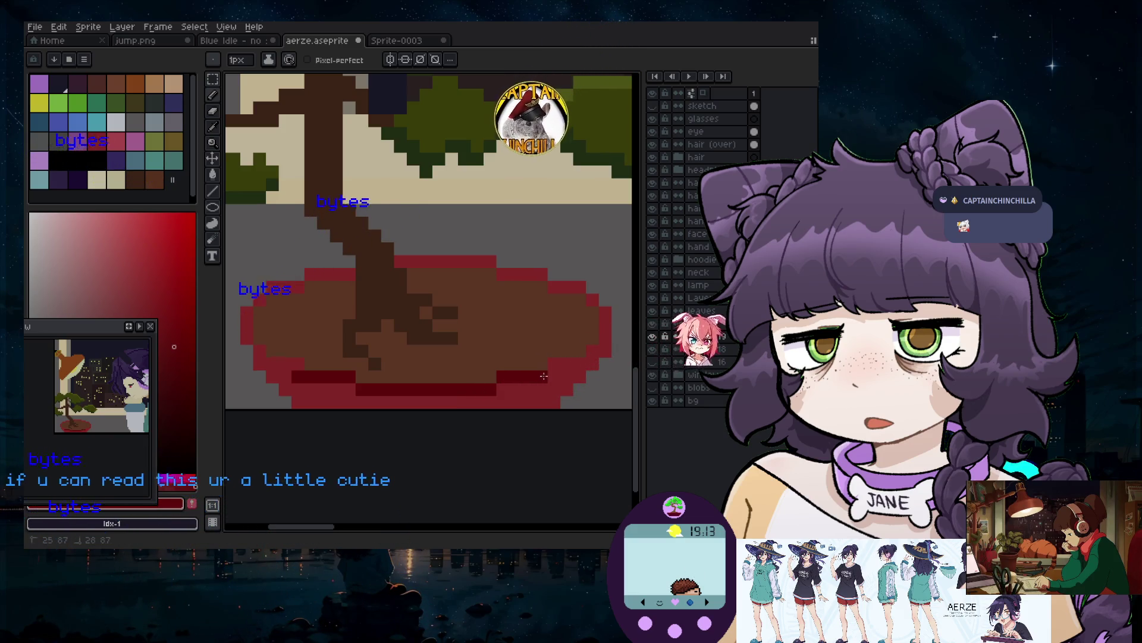
left_click(554, 366)
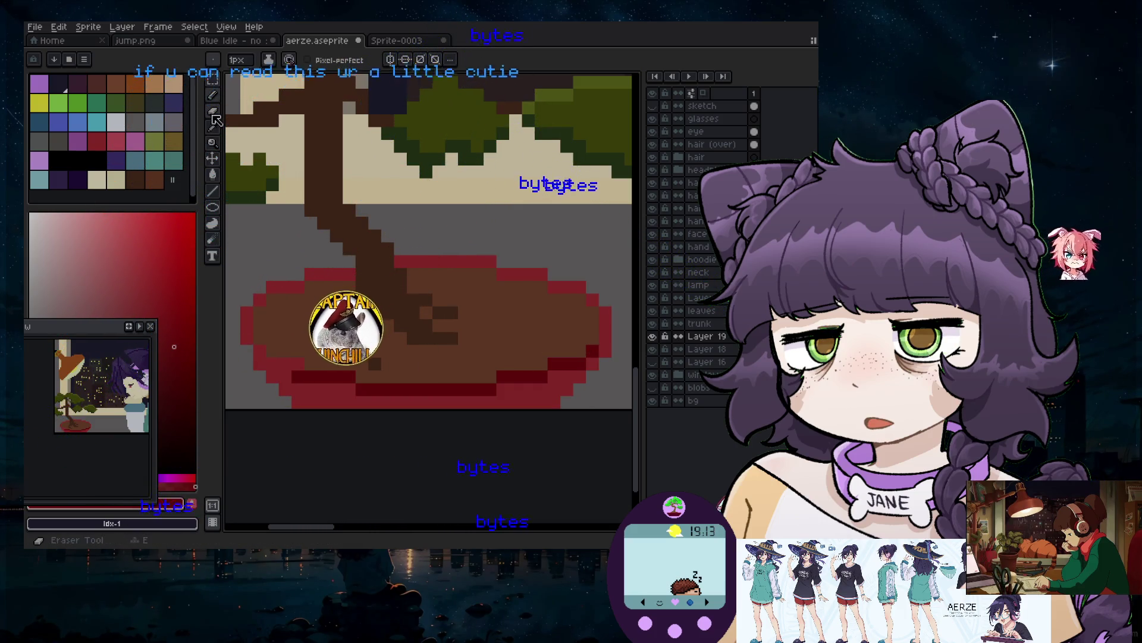
left_click(215, 113)
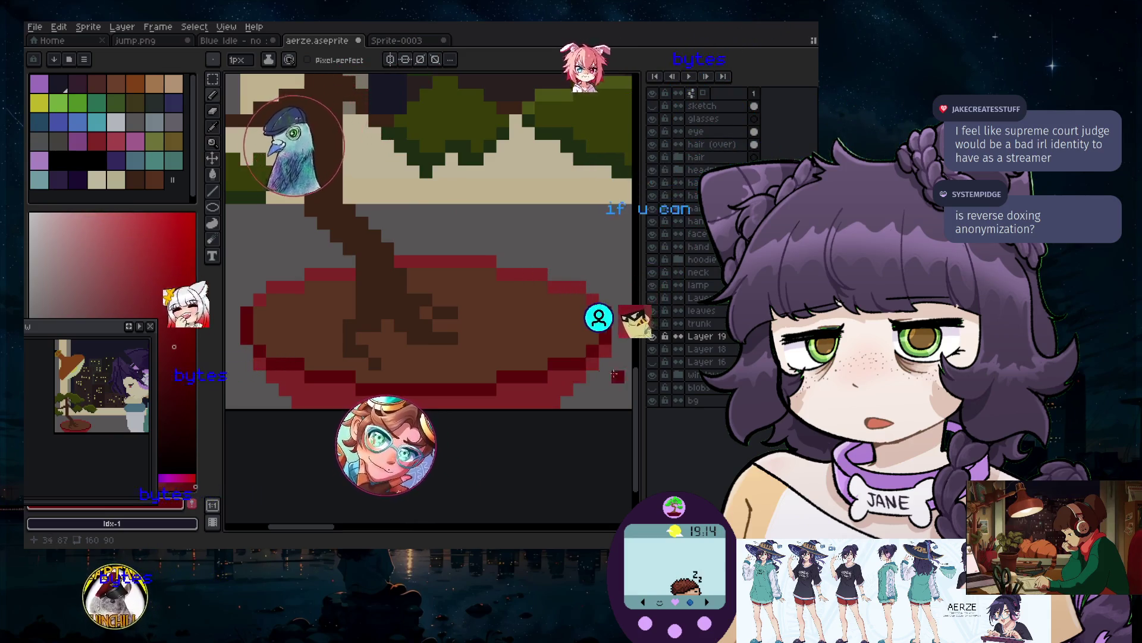
key("e")
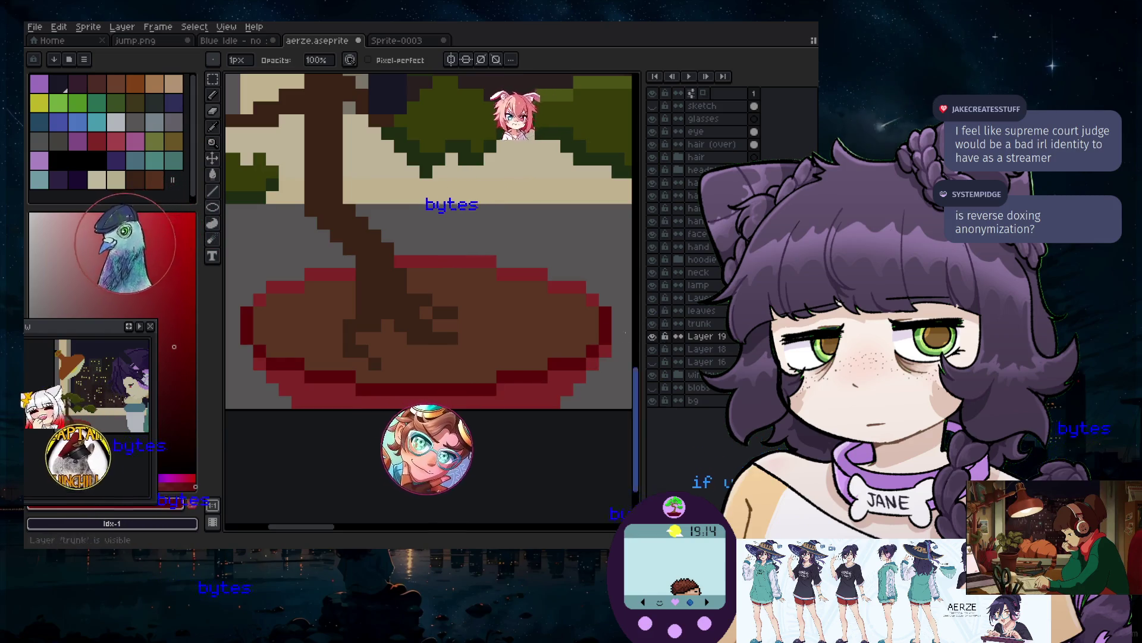
left_click(704, 352)
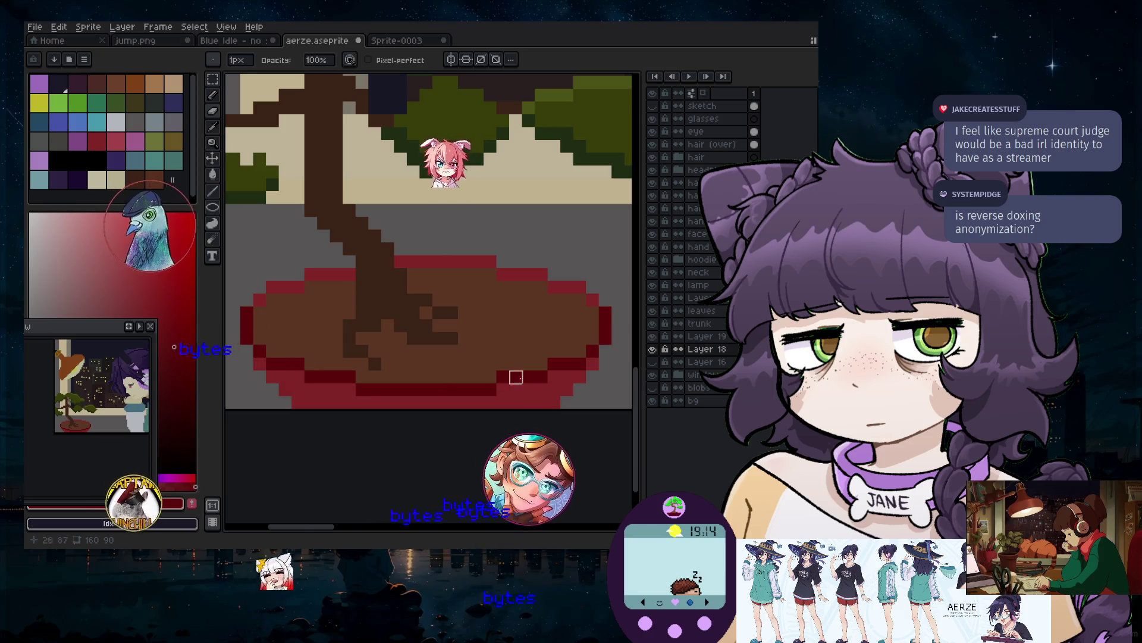
scroll(513, 375, "down", 1)
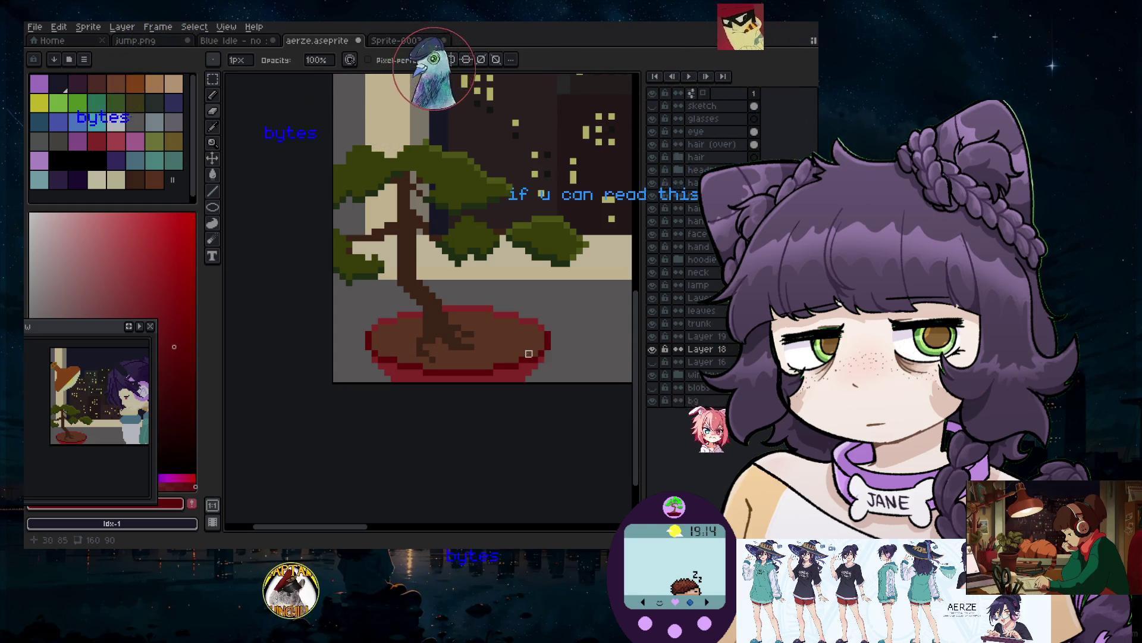
scroll(510, 366, "up", 2)
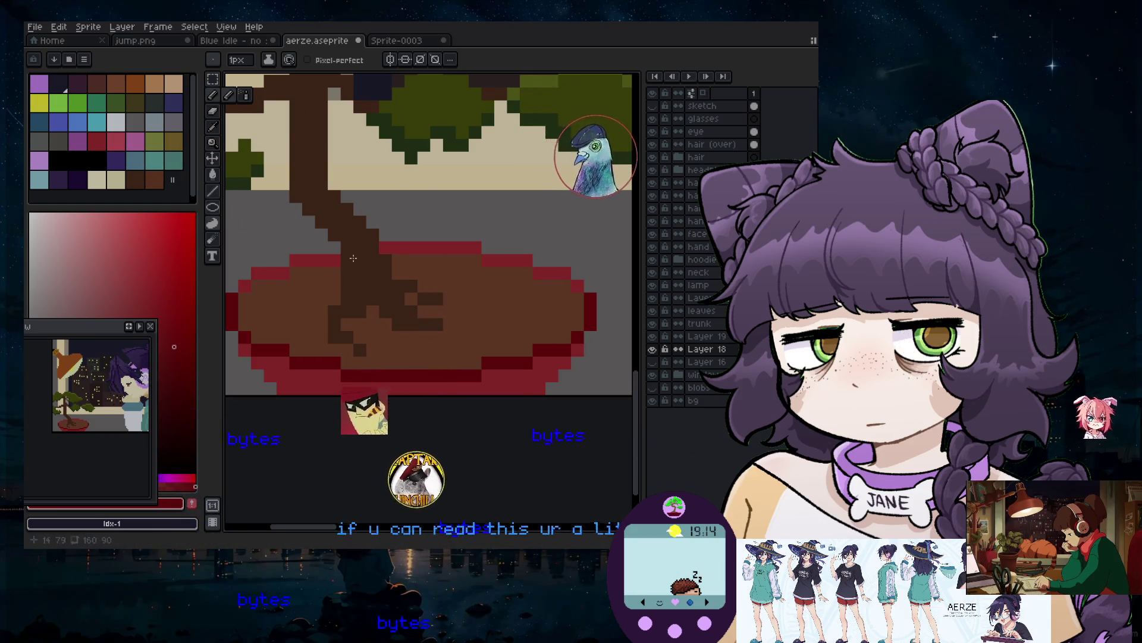
left_click(222, 136)
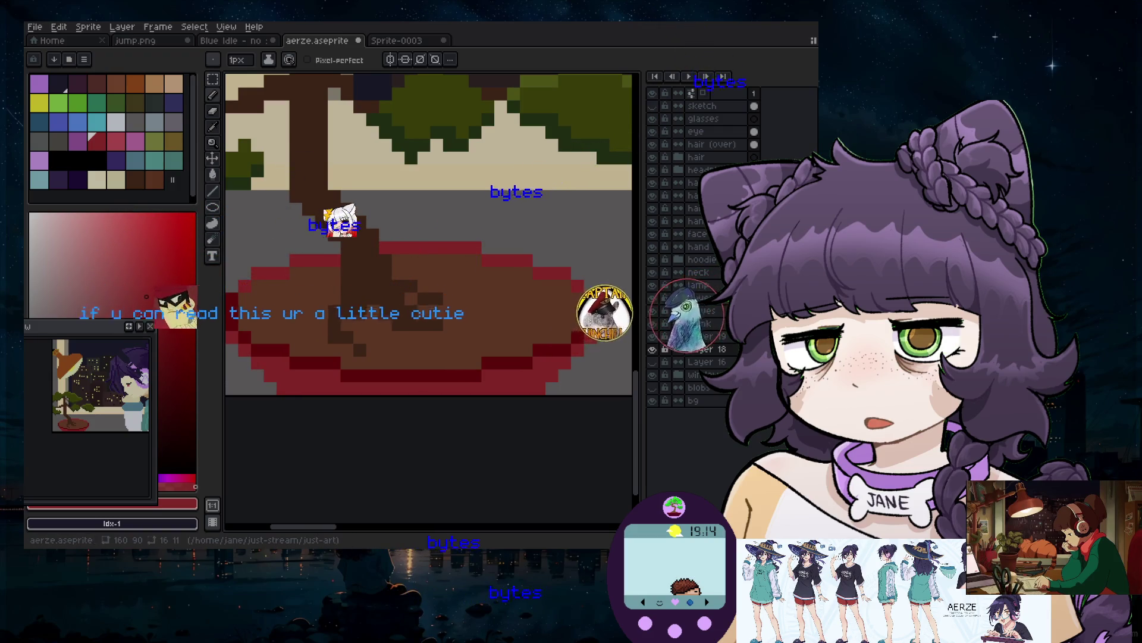
mouse_move(317, 528)
left_mouse_down()
mouse_move(285, 527)
mouse_move(297, 527)
left_mouse_up()
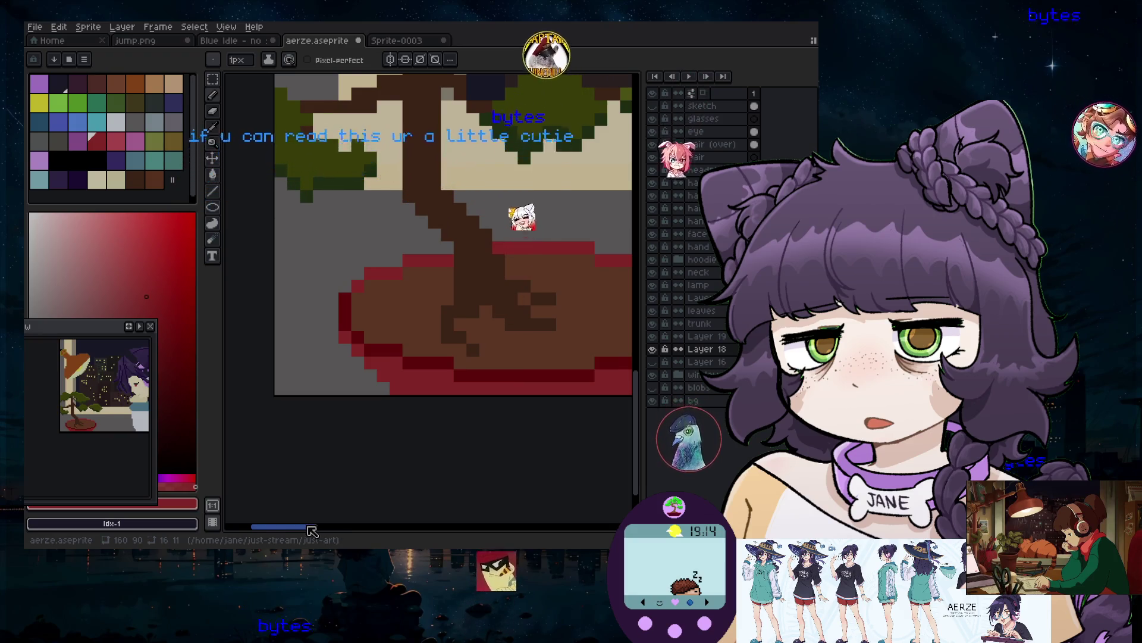
left_click_drag(312, 531, 338, 529)
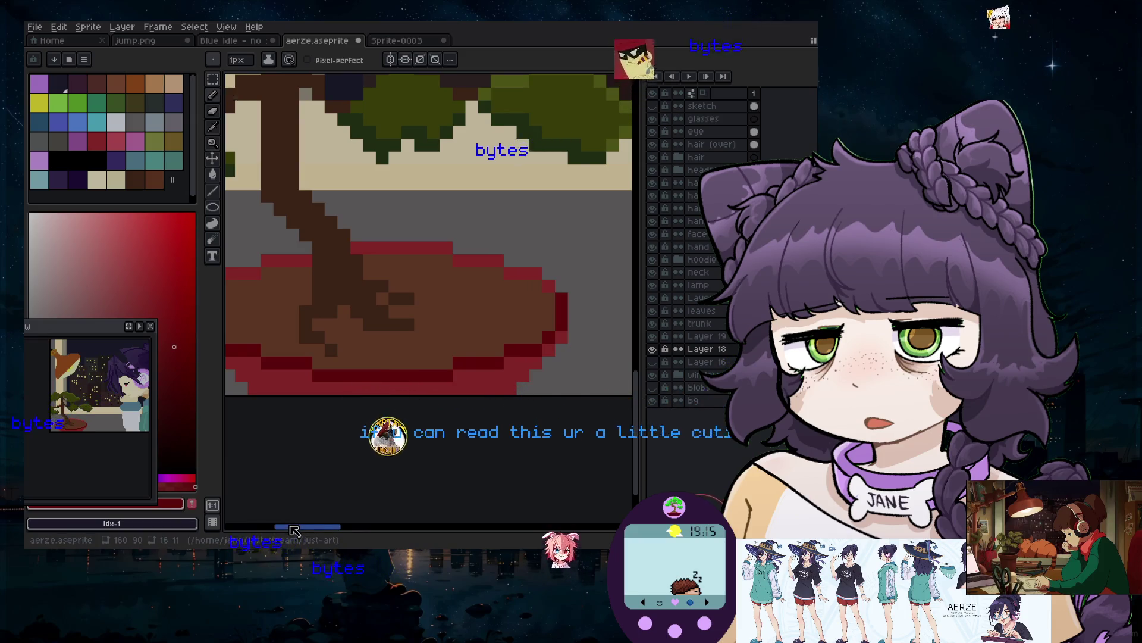
left_click_drag(294, 530, 274, 529)
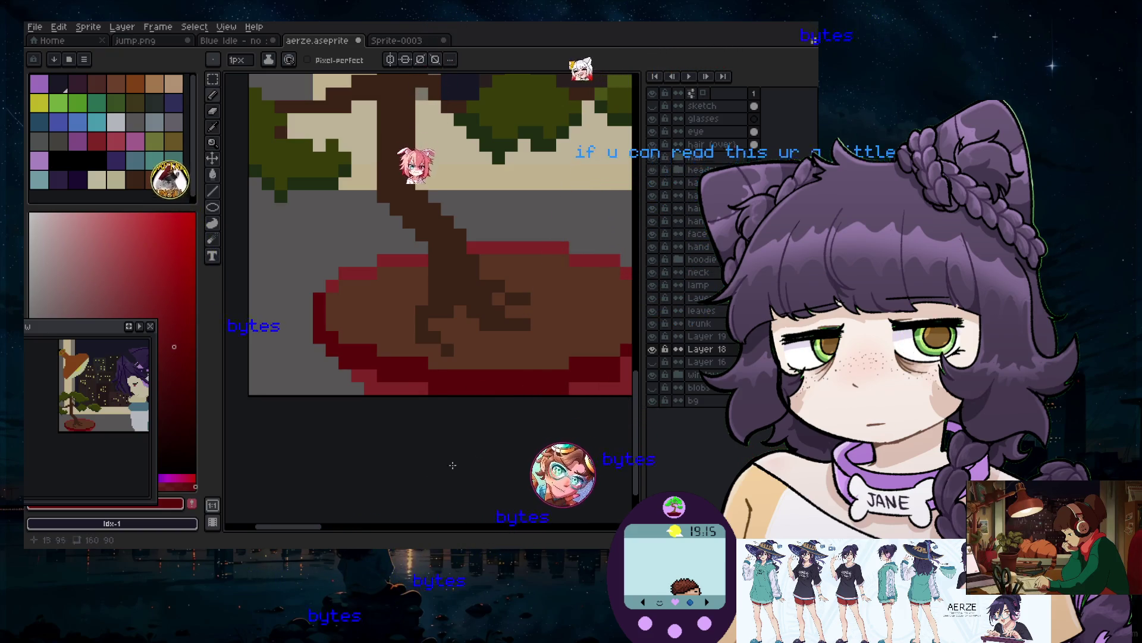
scroll(368, 488, "right", 5)
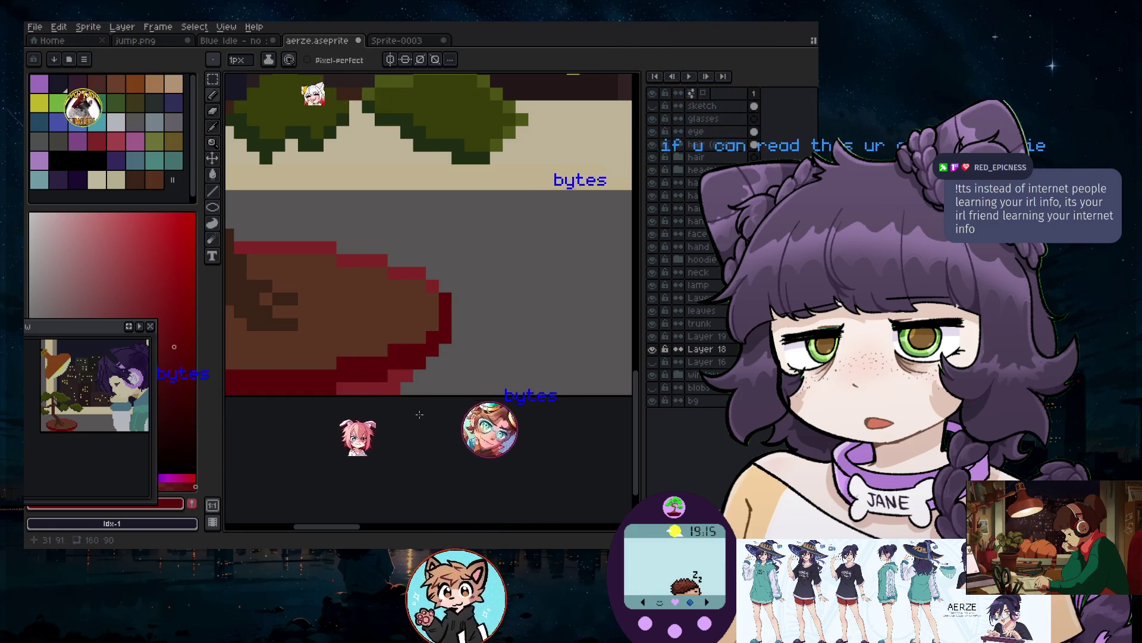
scroll(386, 453, "left", 5)
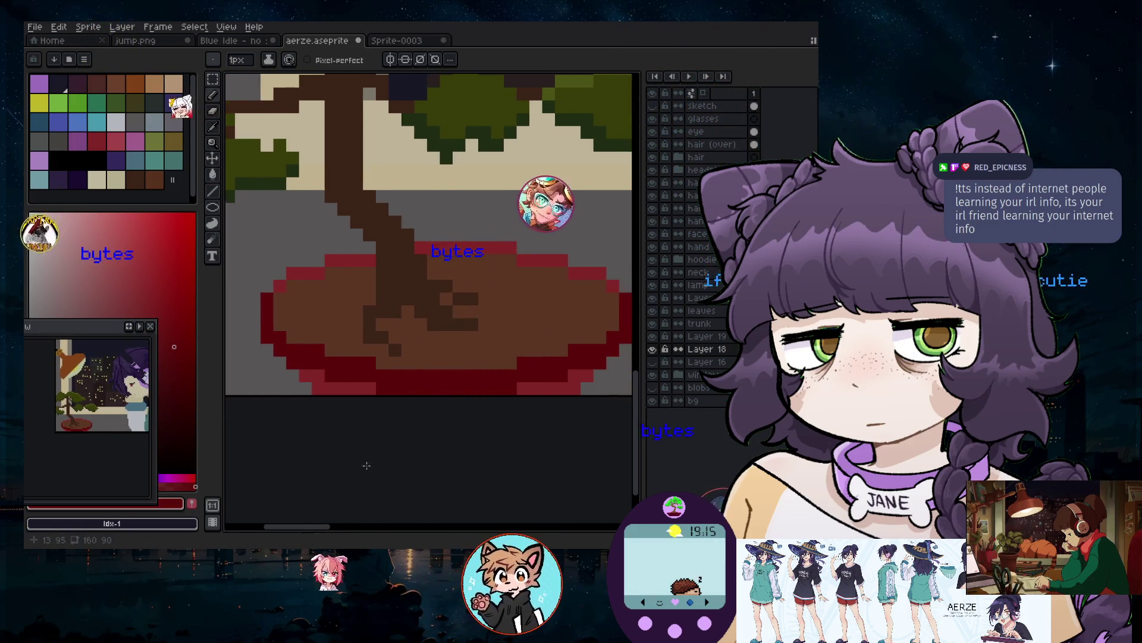
scroll(366, 465, "down", 2)
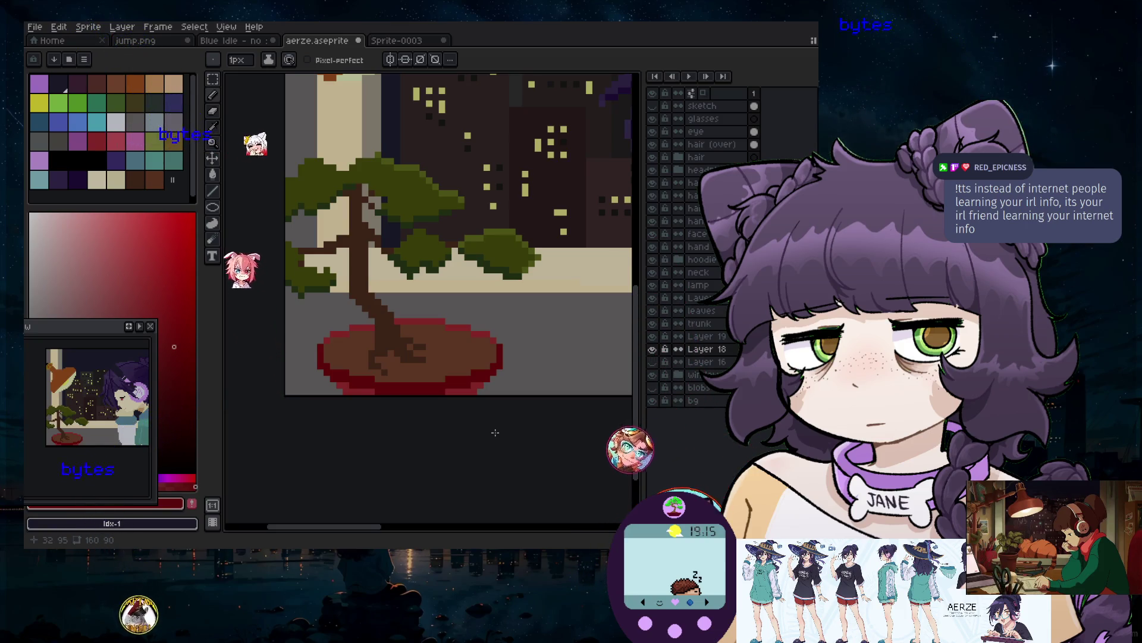
scroll(364, 402, "up", 2)
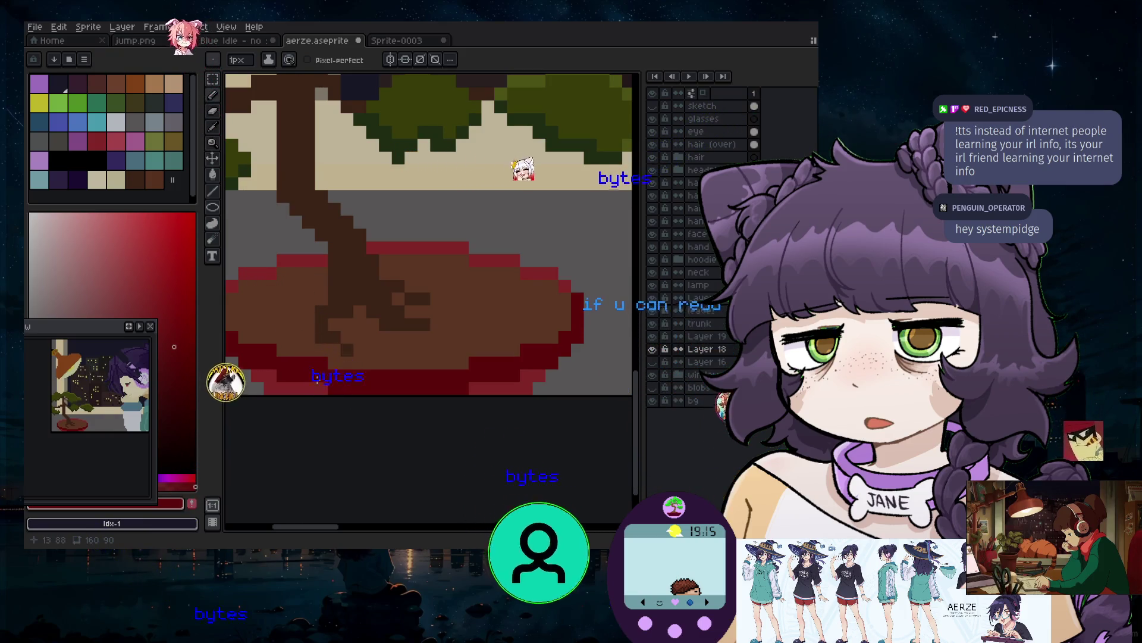
left_click(213, 111)
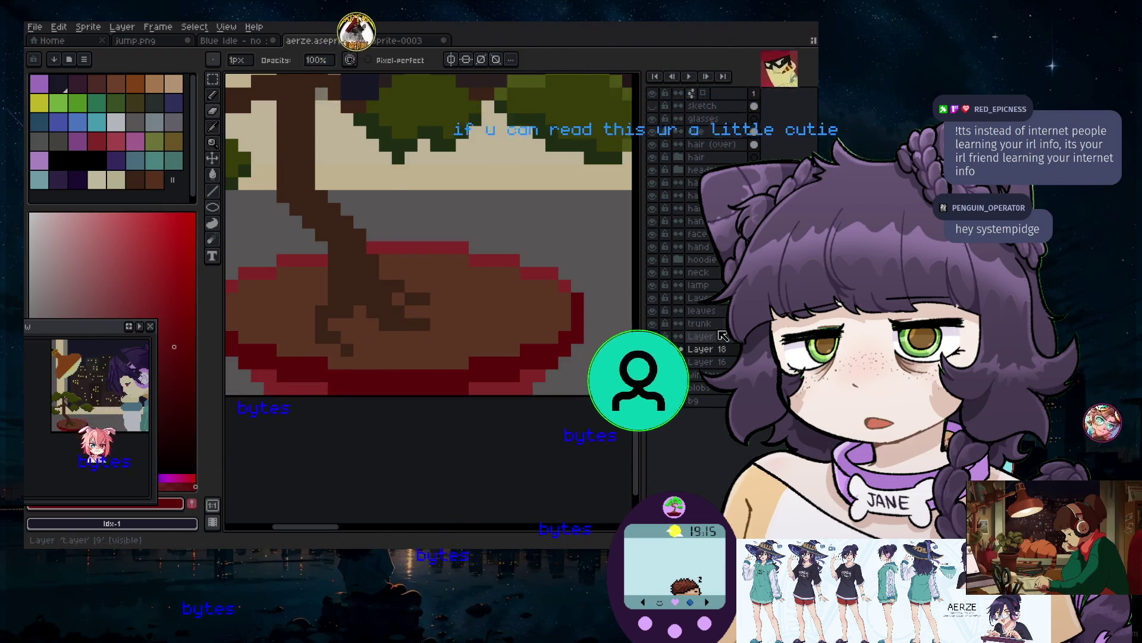
left_click(658, 350)
left_click(659, 350)
left_click(658, 350)
left_click(659, 350)
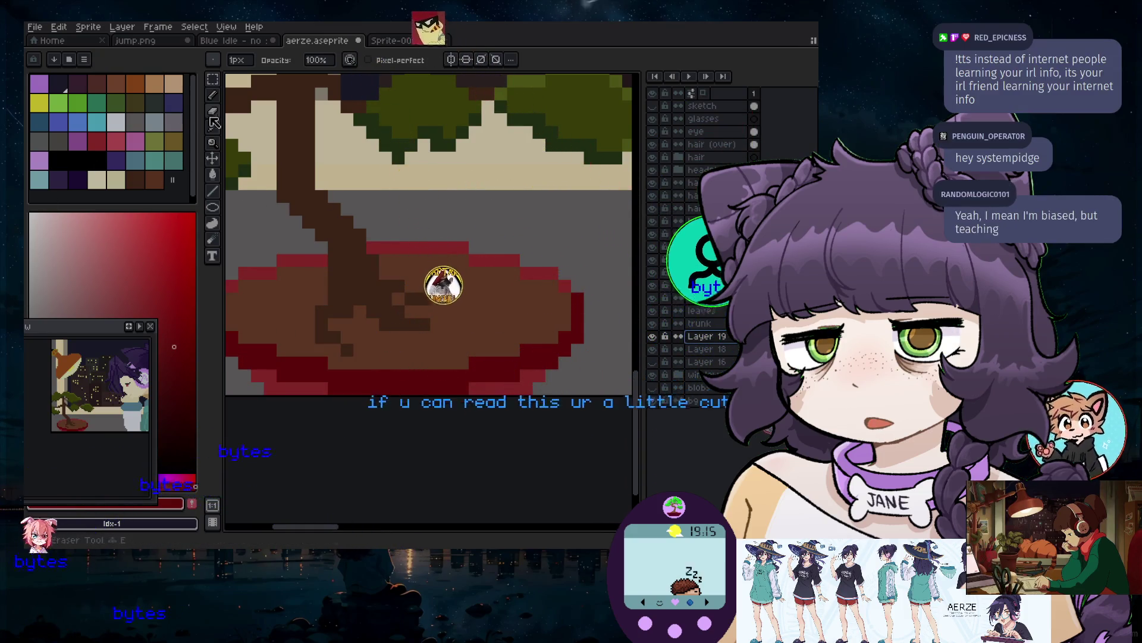
key("i")
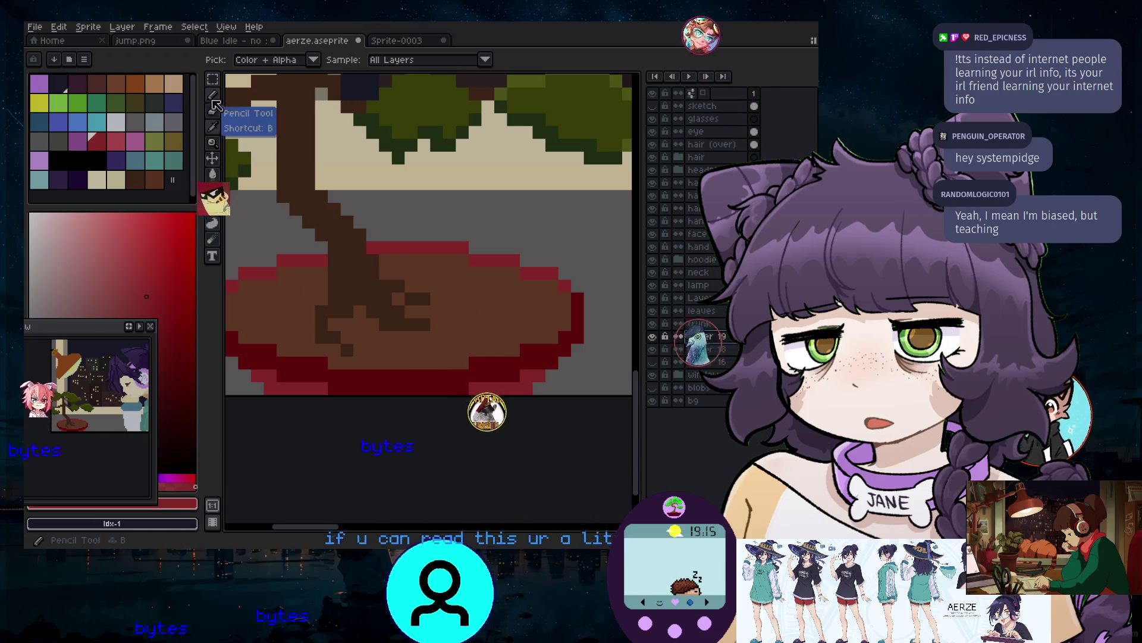
left_click(213, 98)
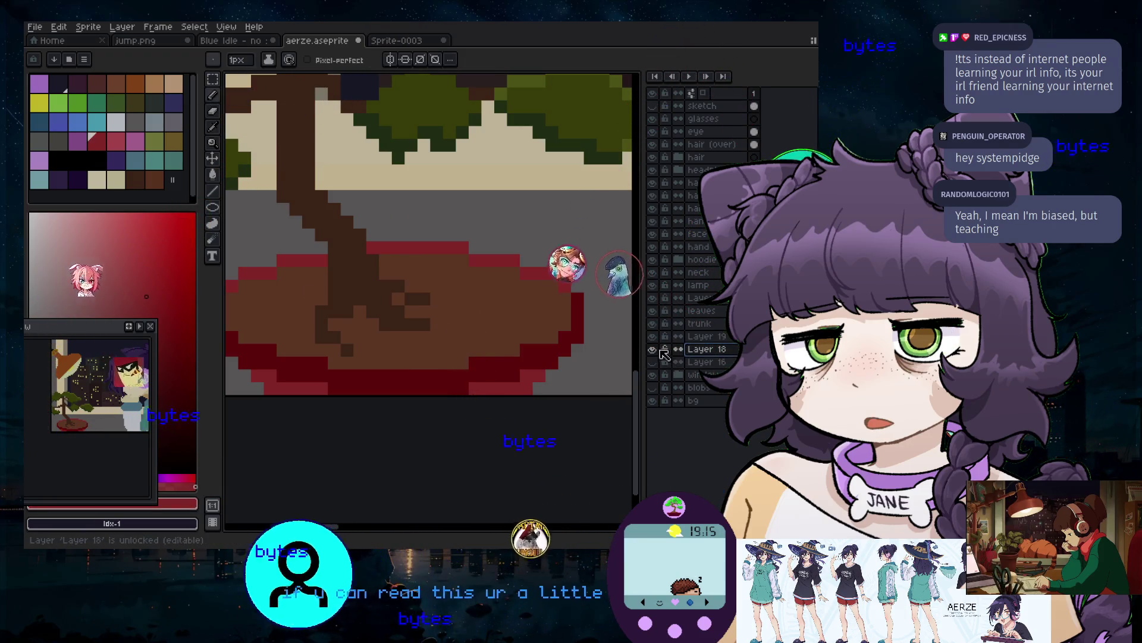
left_click(665, 337)
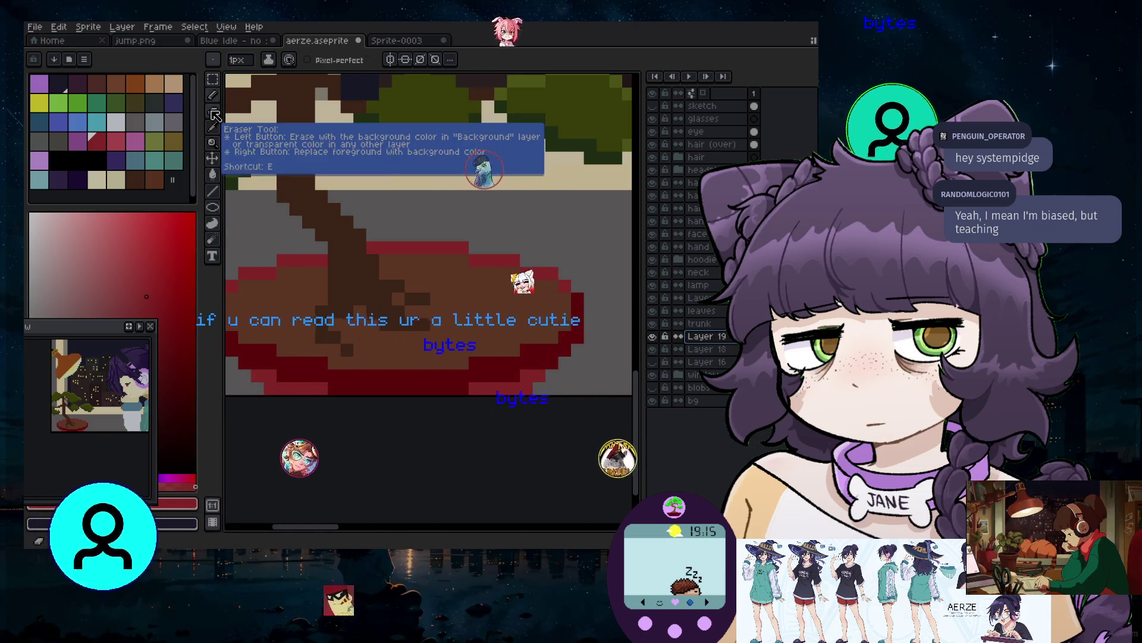
left_click(214, 113)
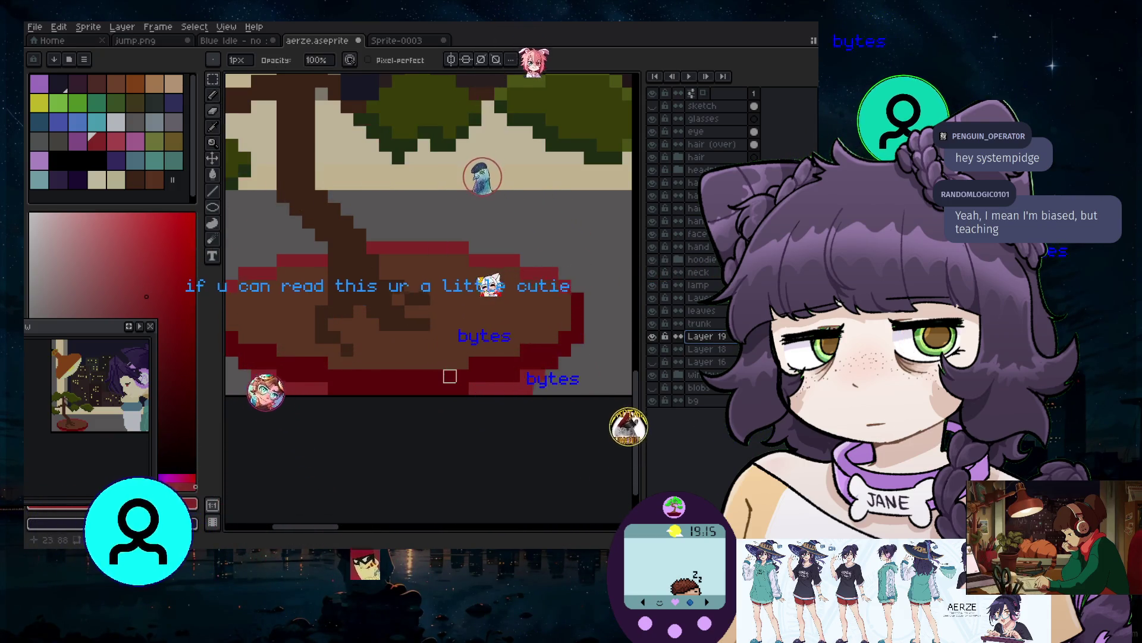
left_click(705, 350)
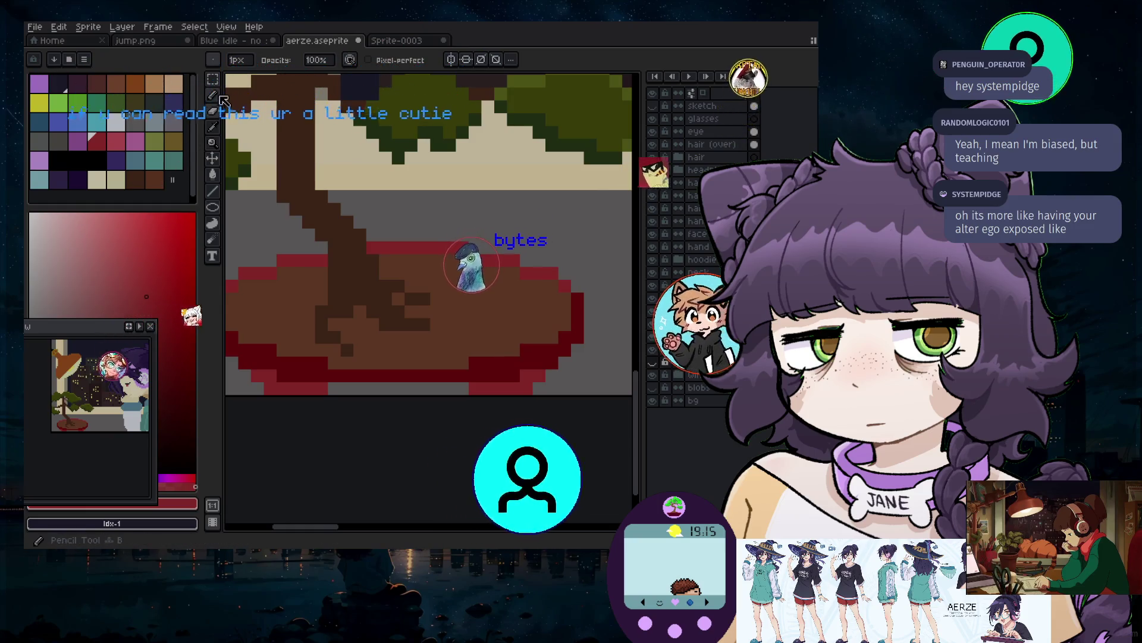
left_click(218, 95)
left_click(653, 363)
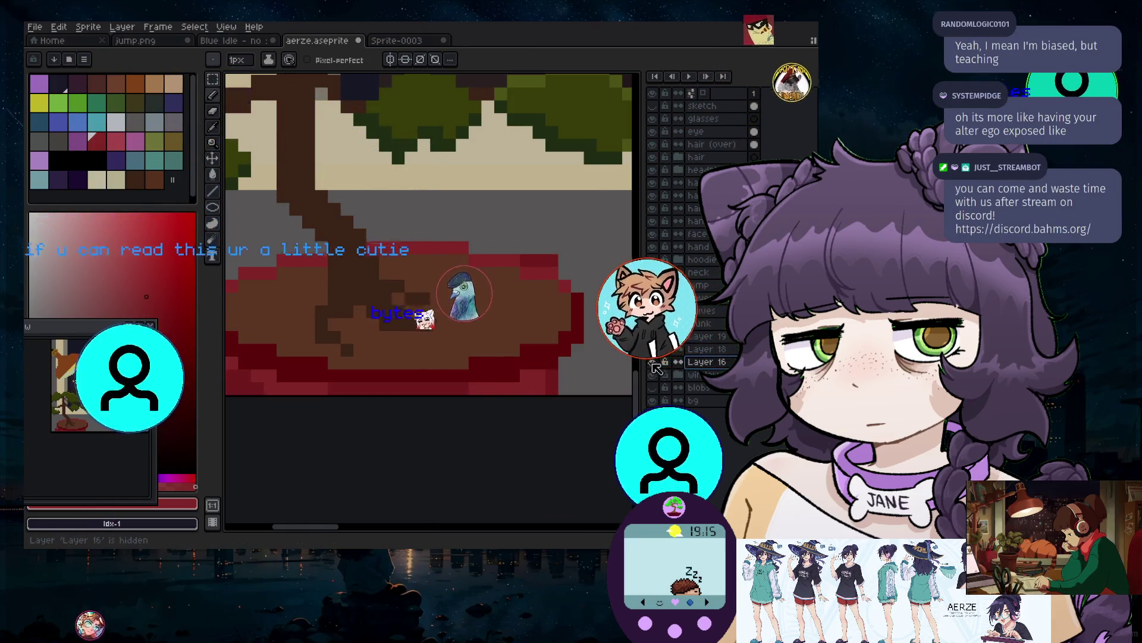
left_click(653, 362)
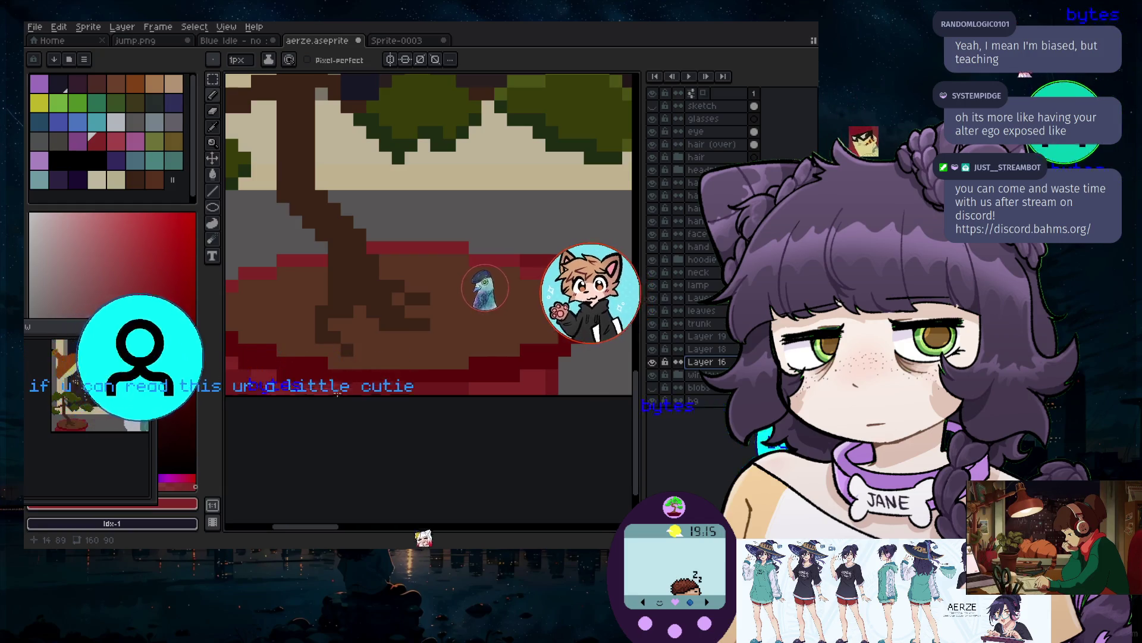
scroll(460, 393, "down", 2)
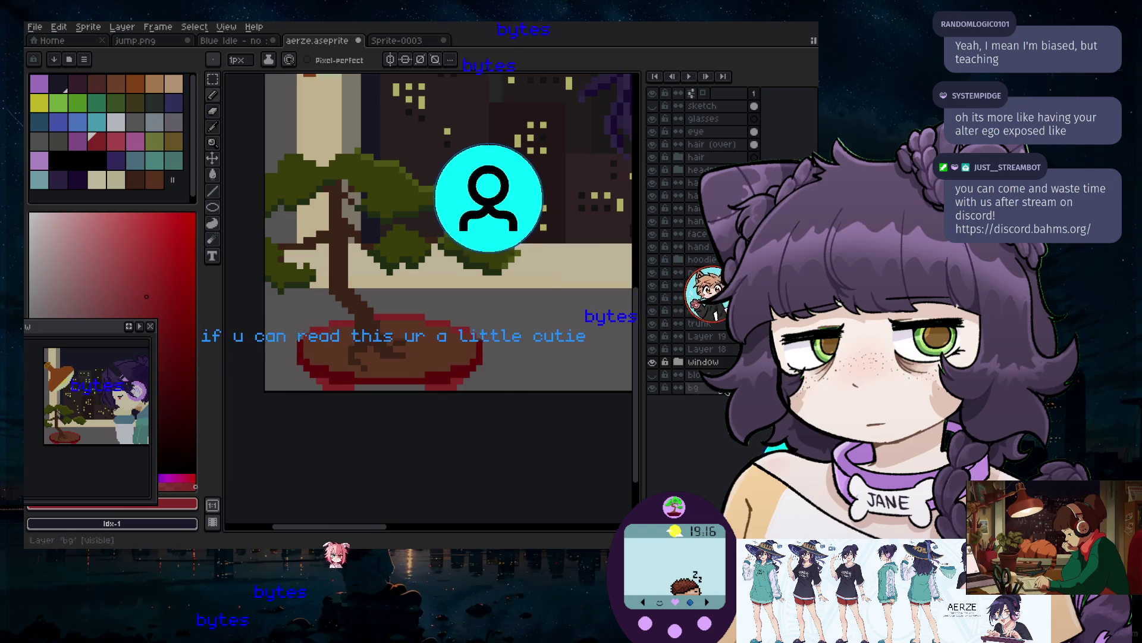
Make Layer 18 visible and sample the dark red from the artwork
left_click(654, 350)
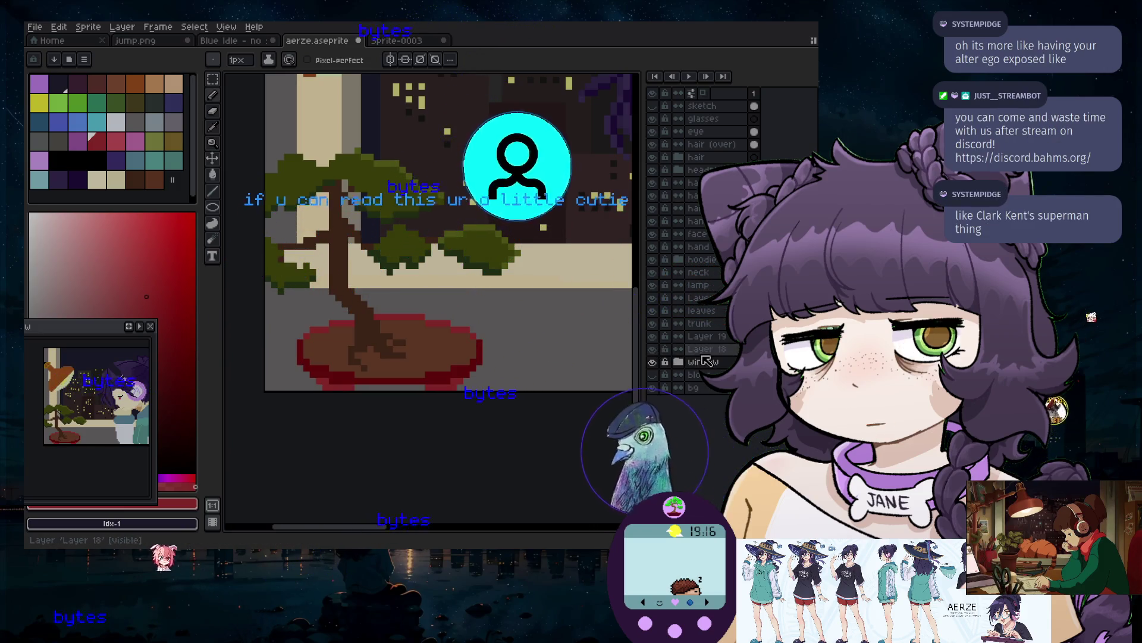
scroll(420, 387, "up", 1)
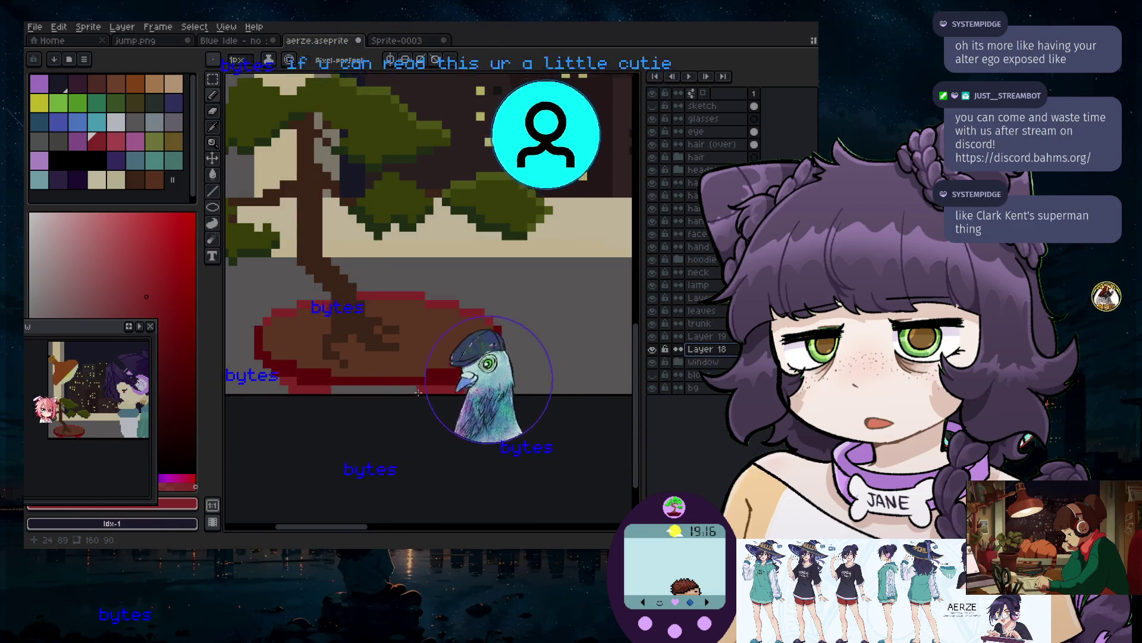
scroll(231, 381, "down", 1)
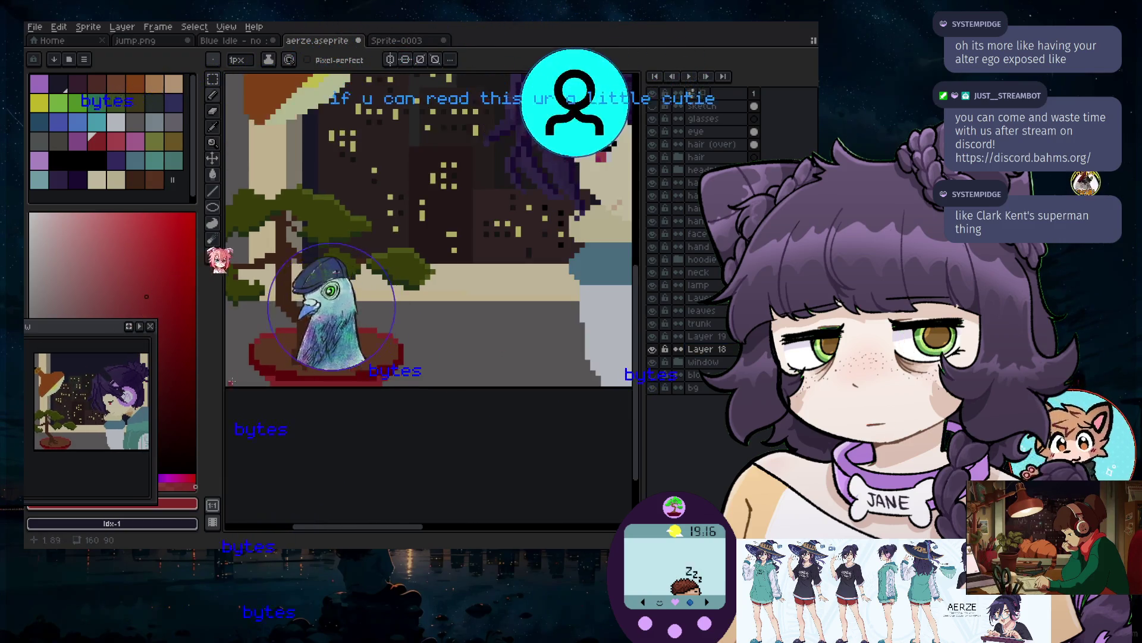
scroll(347, 482, "left", 2)
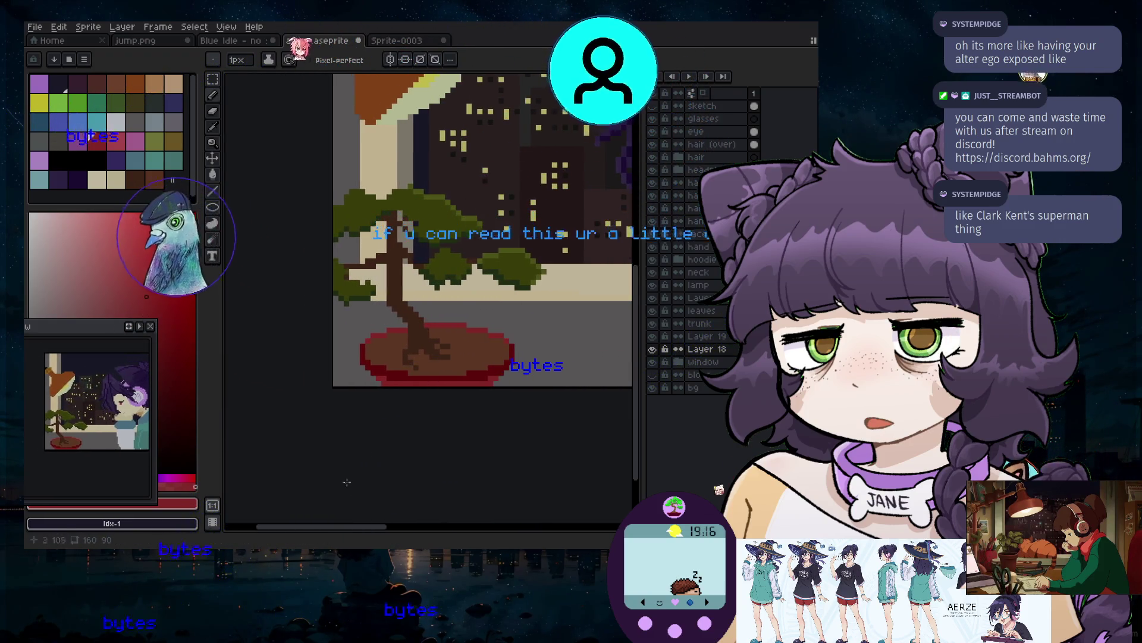
scroll(360, 353, "up", 1)
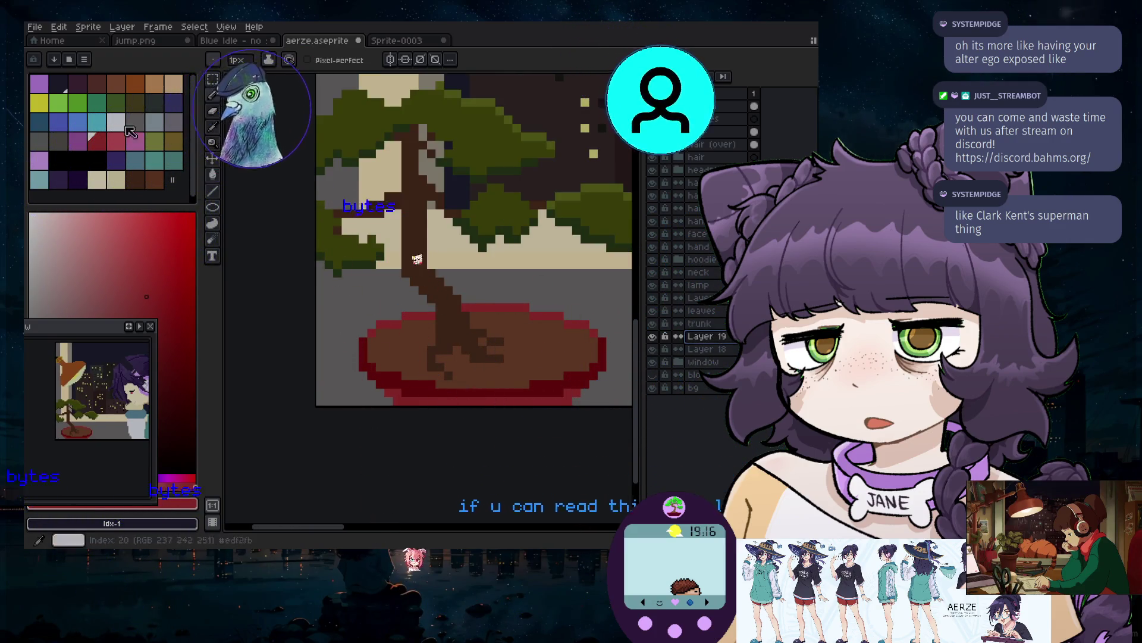
left_click(212, 127)
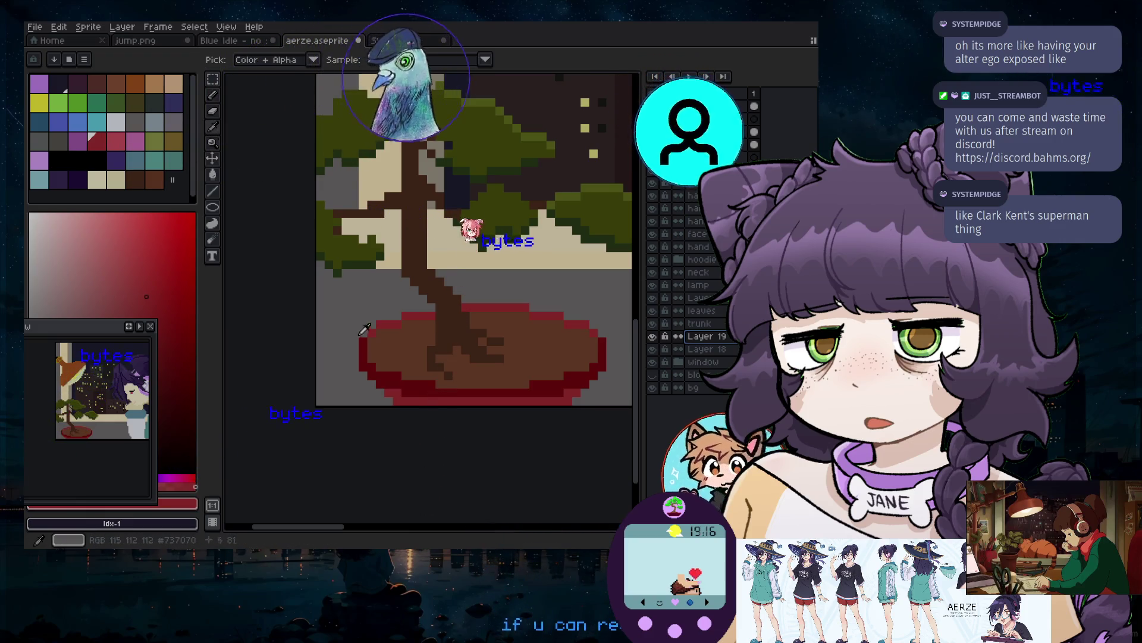
left_click(212, 96)
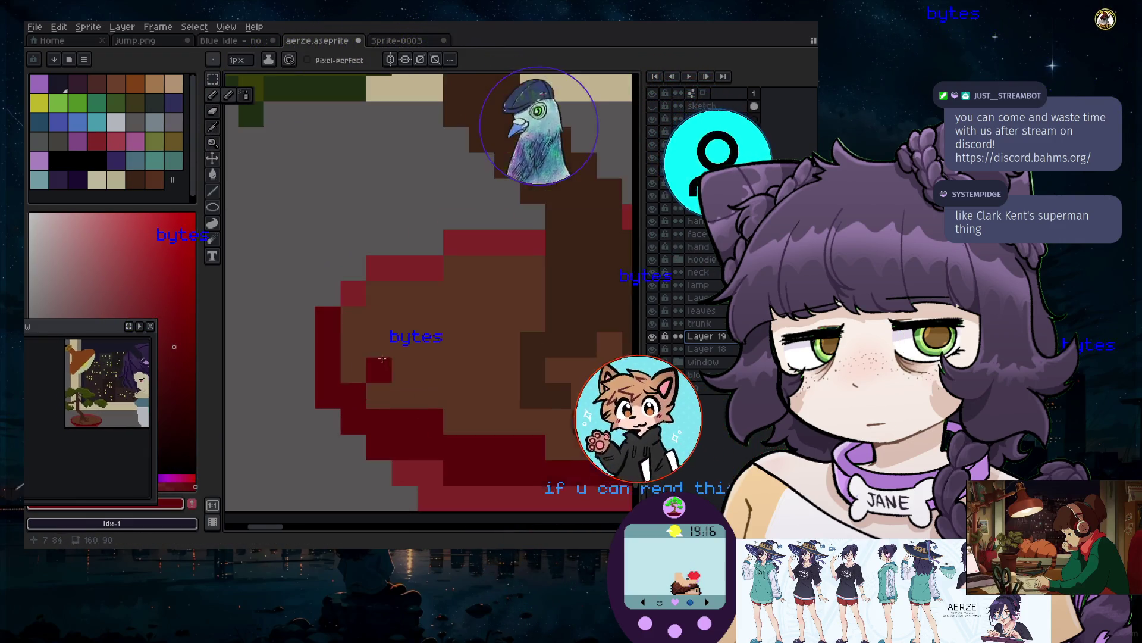
Paint dark maroon pixels over the lighter red along the pot rim
scroll(370, 277, "up", 2)
left_click_drag(370, 277, 469, 243)
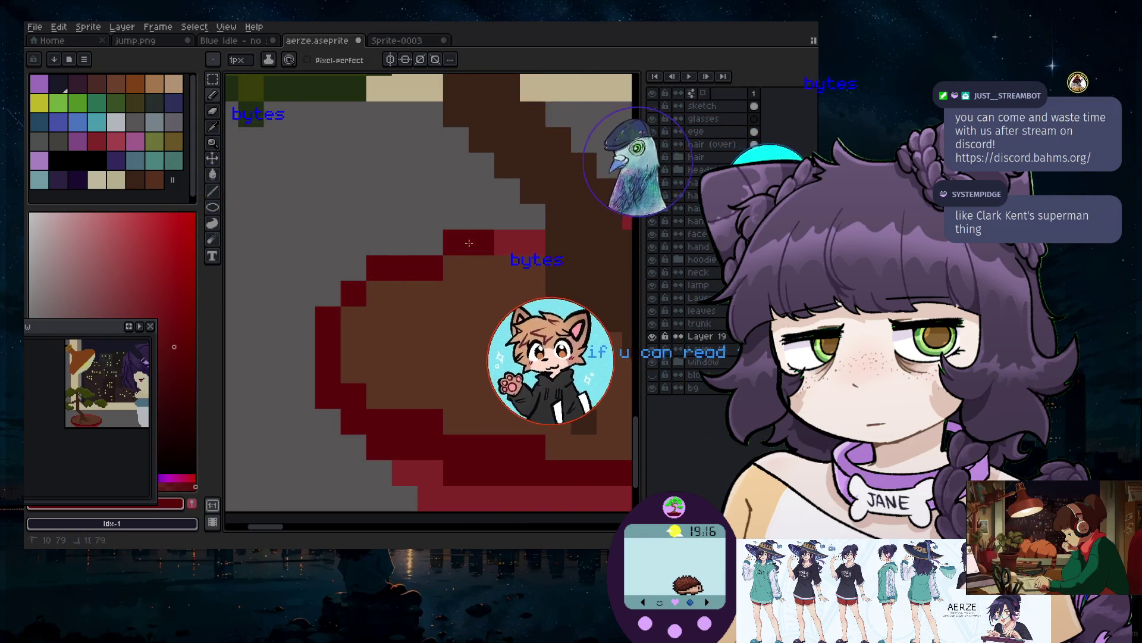
scroll(534, 245, "down", 2)
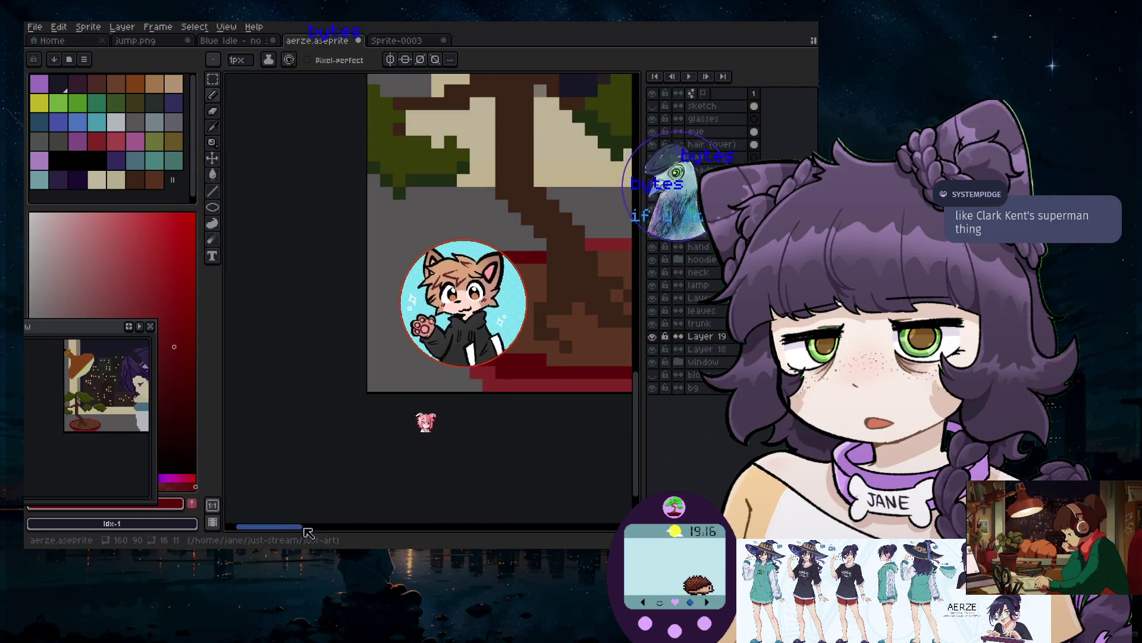
mouse_move(308, 531)
left_mouse_down()
mouse_move(349, 532)
mouse_move(338, 531)
left_mouse_up()
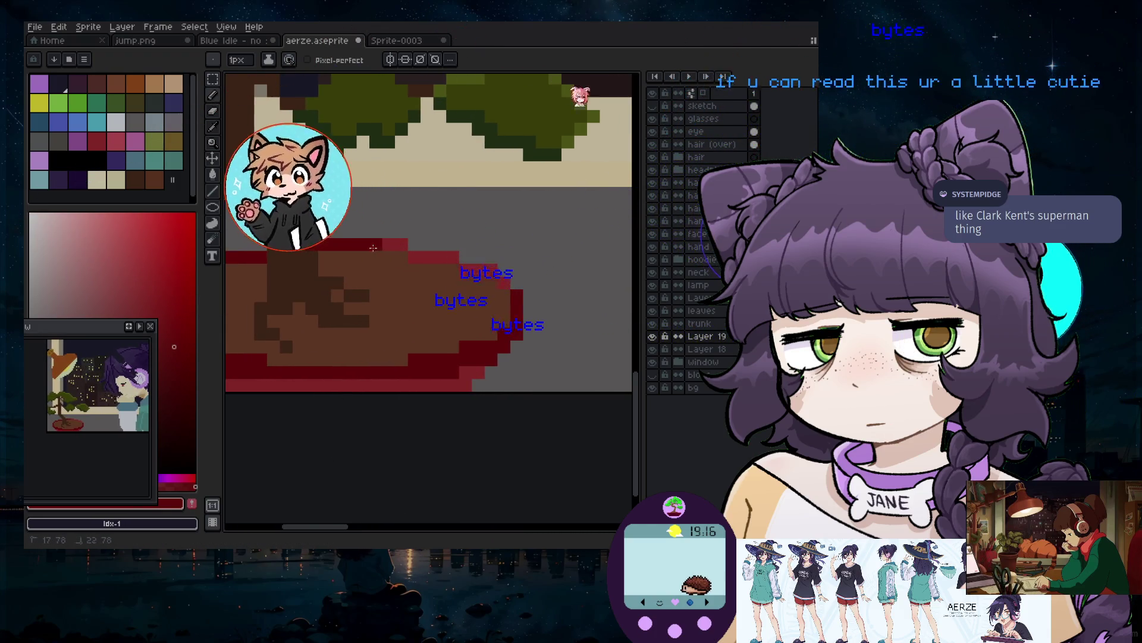
left_click_drag(373, 247, 435, 260)
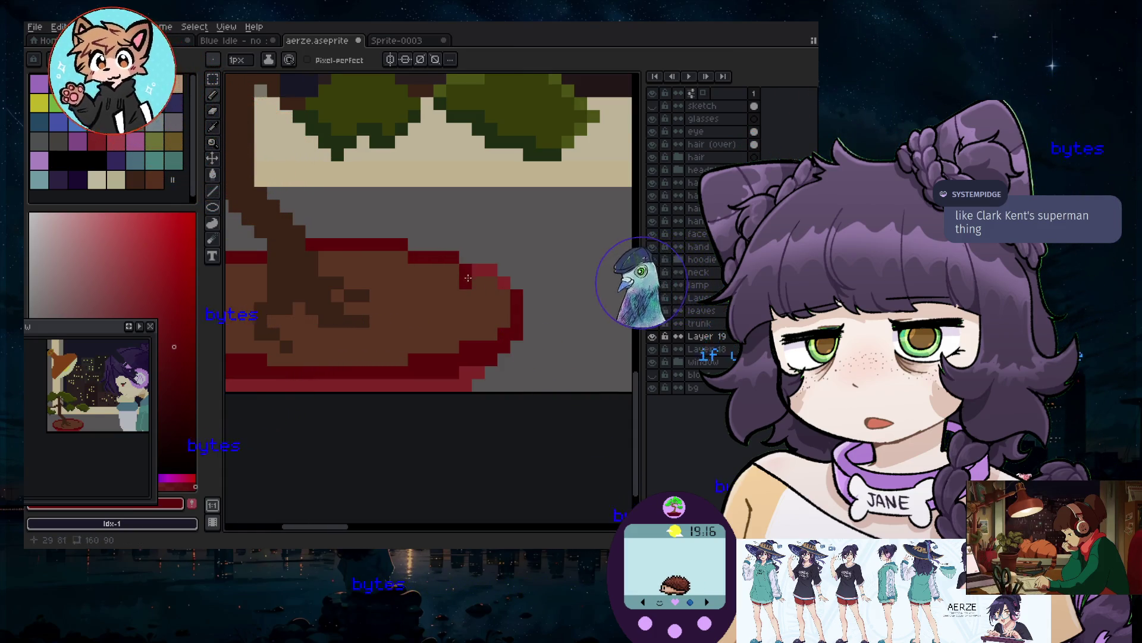
scroll(504, 285, "down", 2)
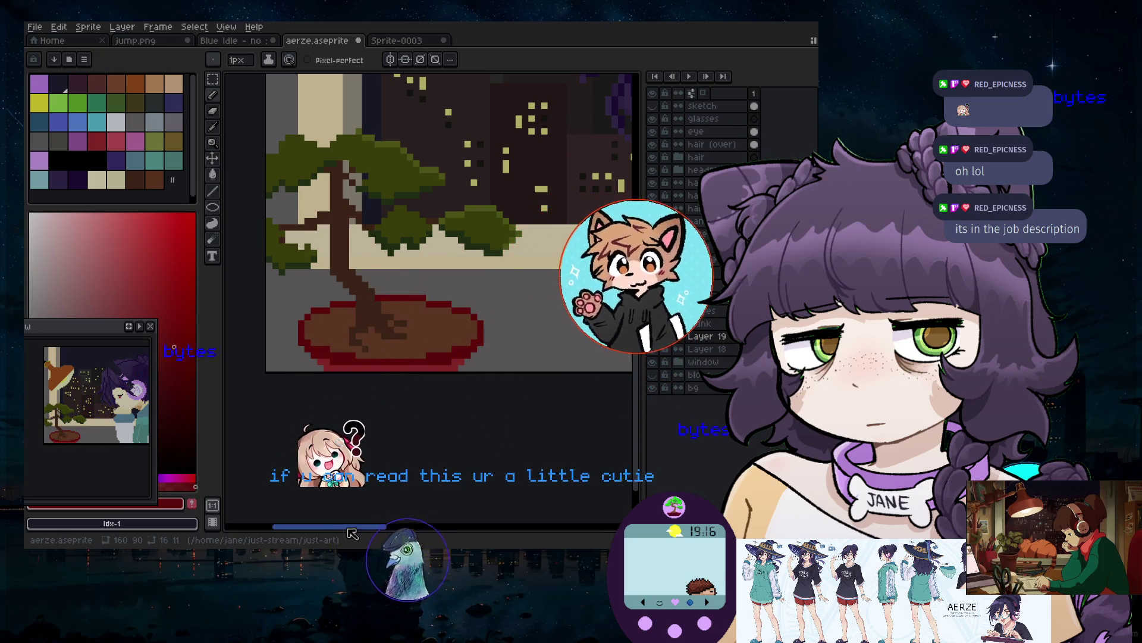
scroll(274, 357, "left", 3)
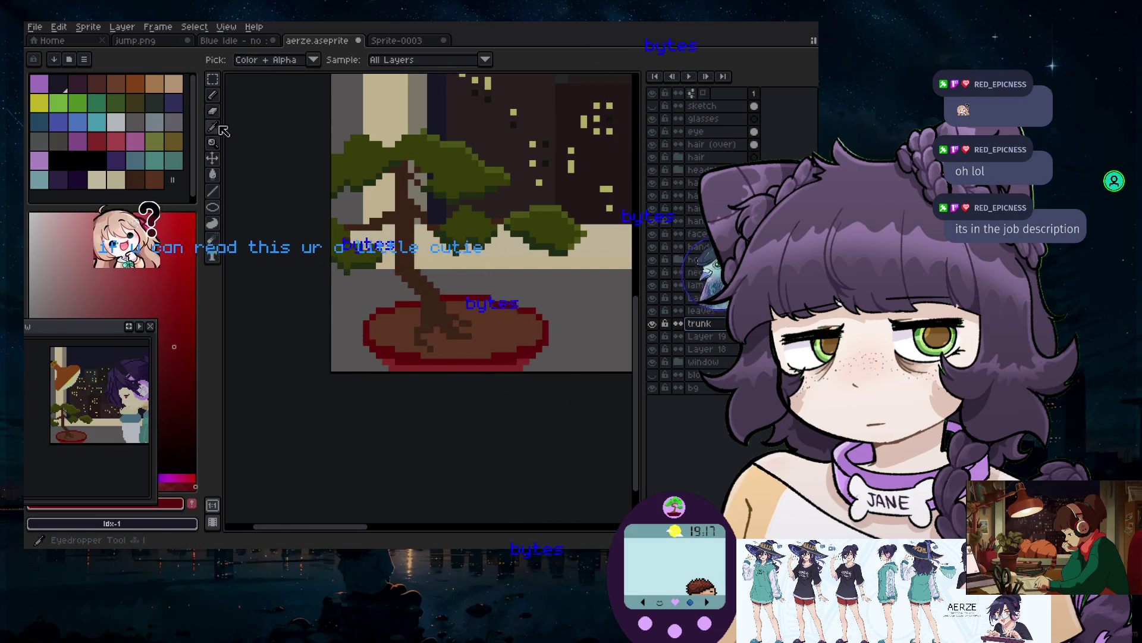
Sample the trunk's dark brown and extend its root line onto the pot soil
left_click(412, 240)
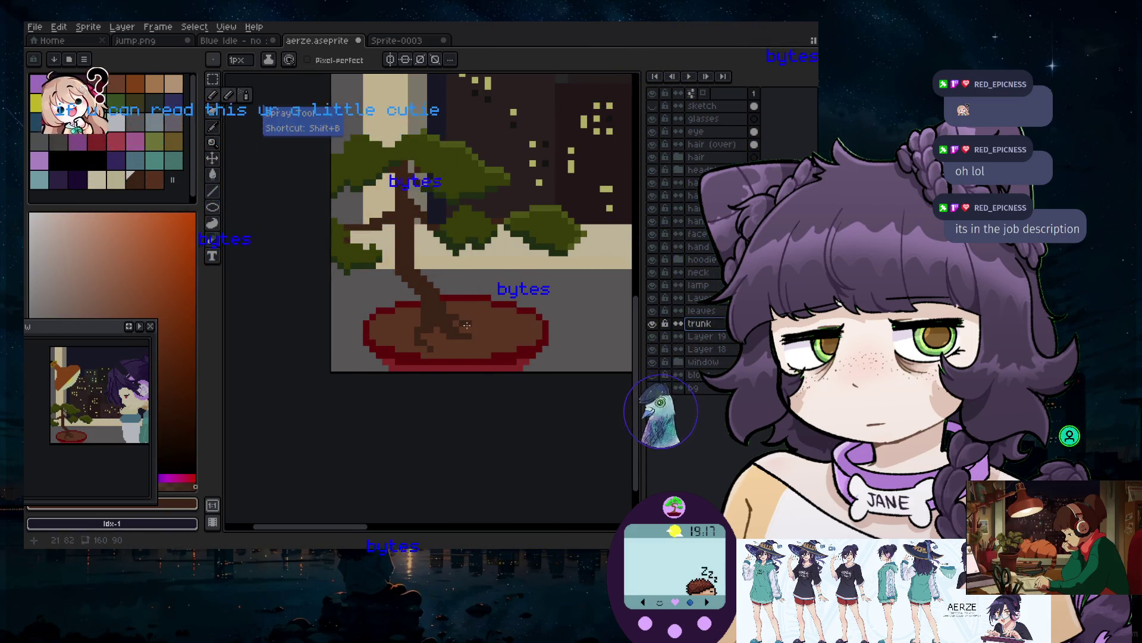
scroll(467, 325, "up", 2)
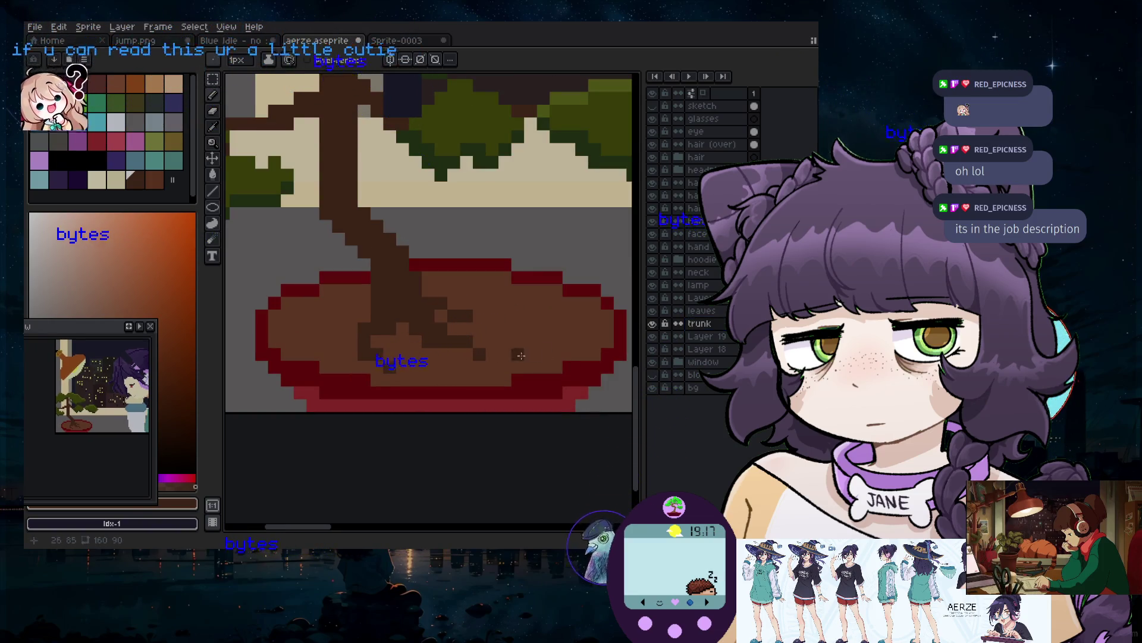
left_click(504, 366)
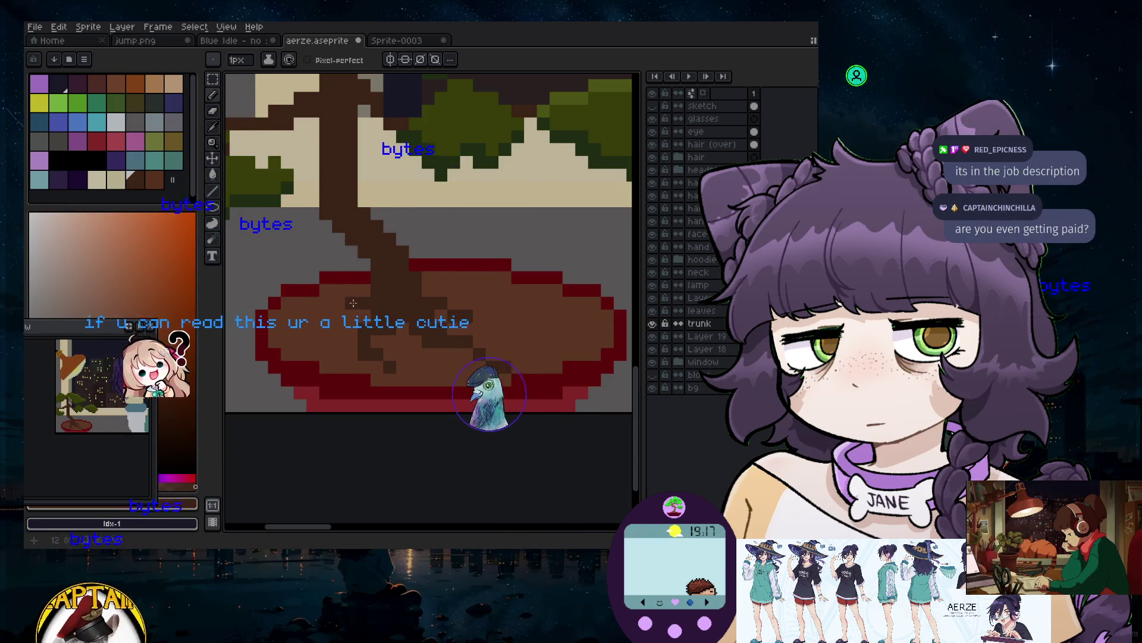
scroll(329, 319, "down", 2)
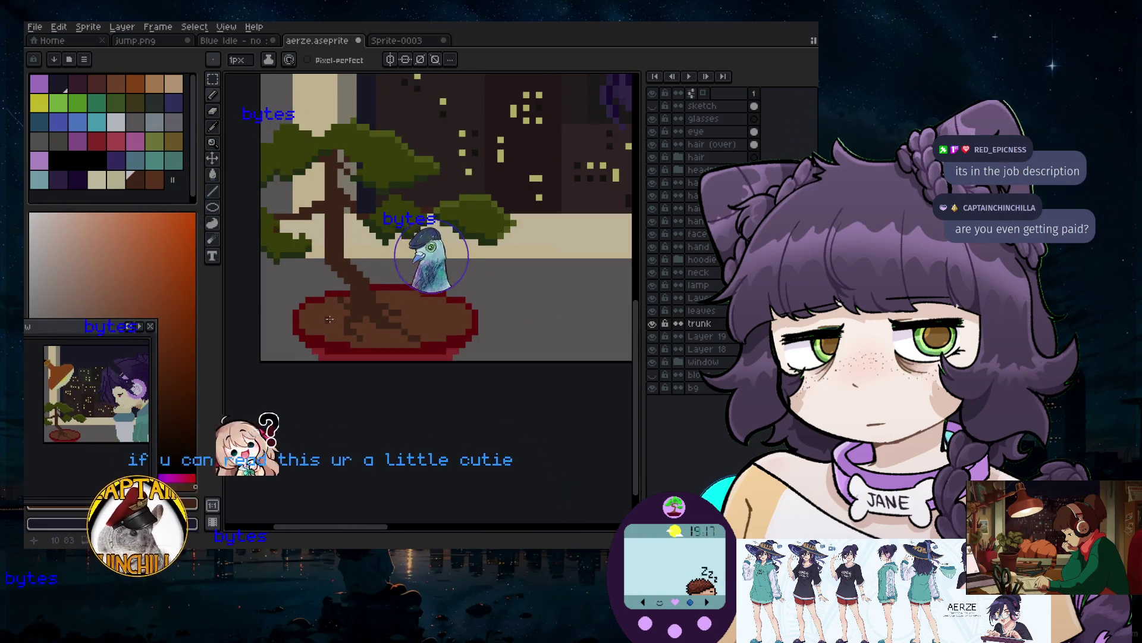
scroll(330, 319, "up", 1)
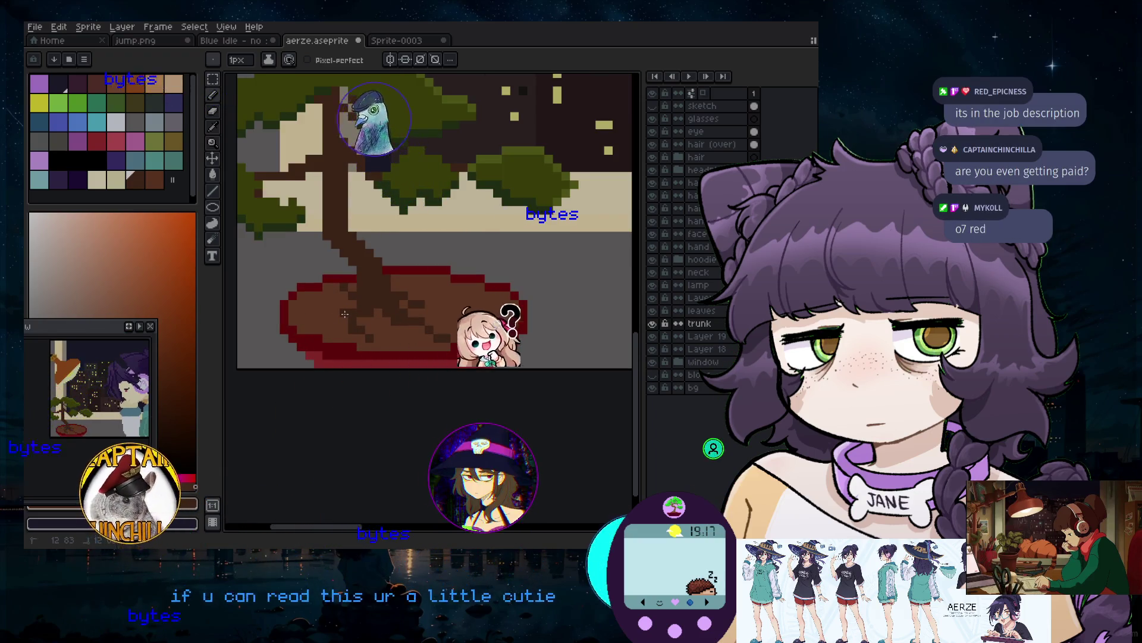
scroll(345, 313, "down", 2)
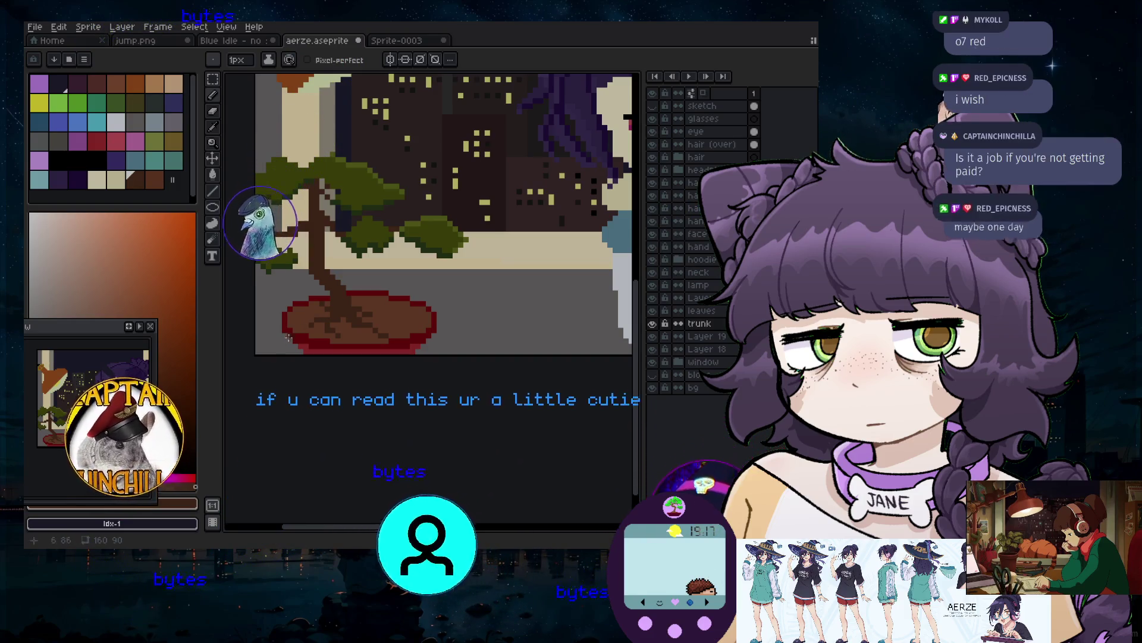
left_click_drag(333, 526, 312, 526)
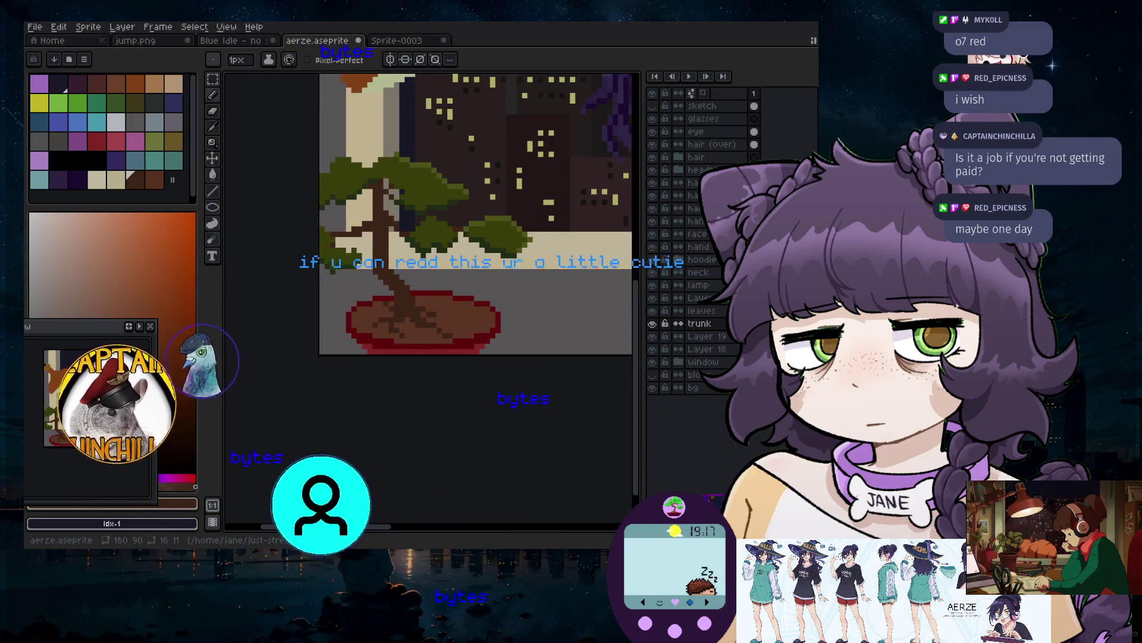
scroll(415, 286, "up", 4)
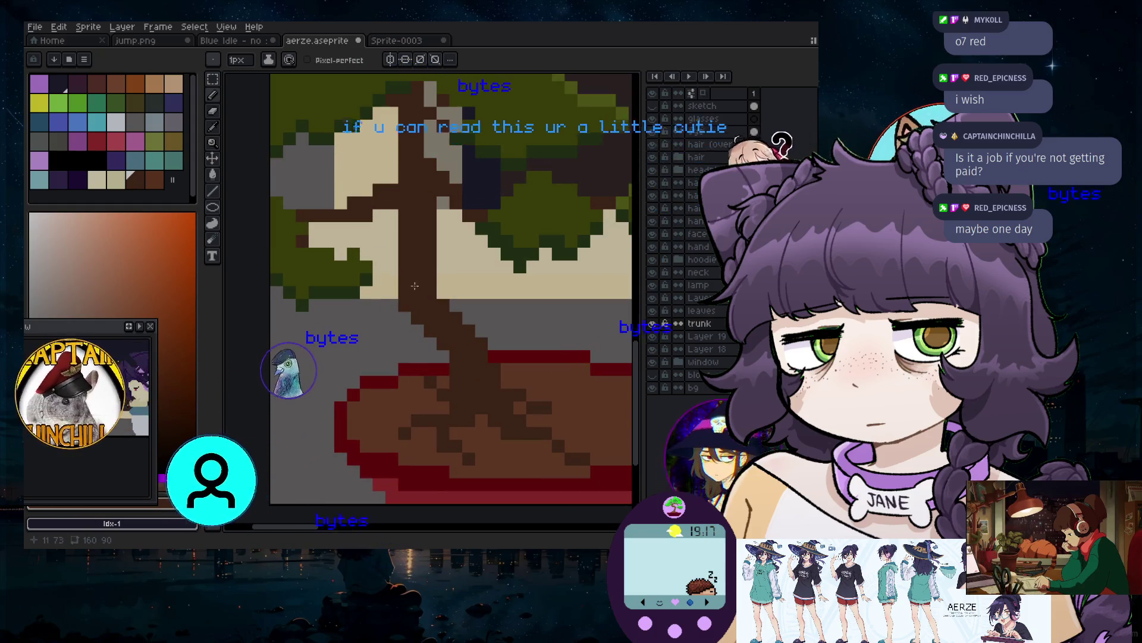
scroll(415, 286, "down", 2)
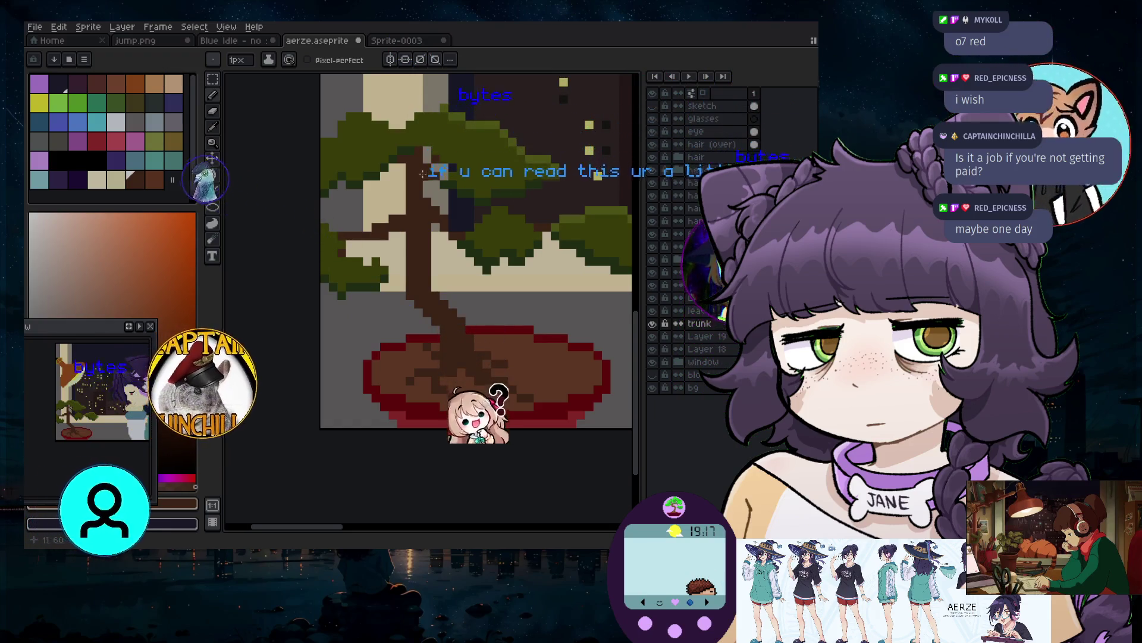
Select the bonsai's upper foliage and move it right and up
key("m")
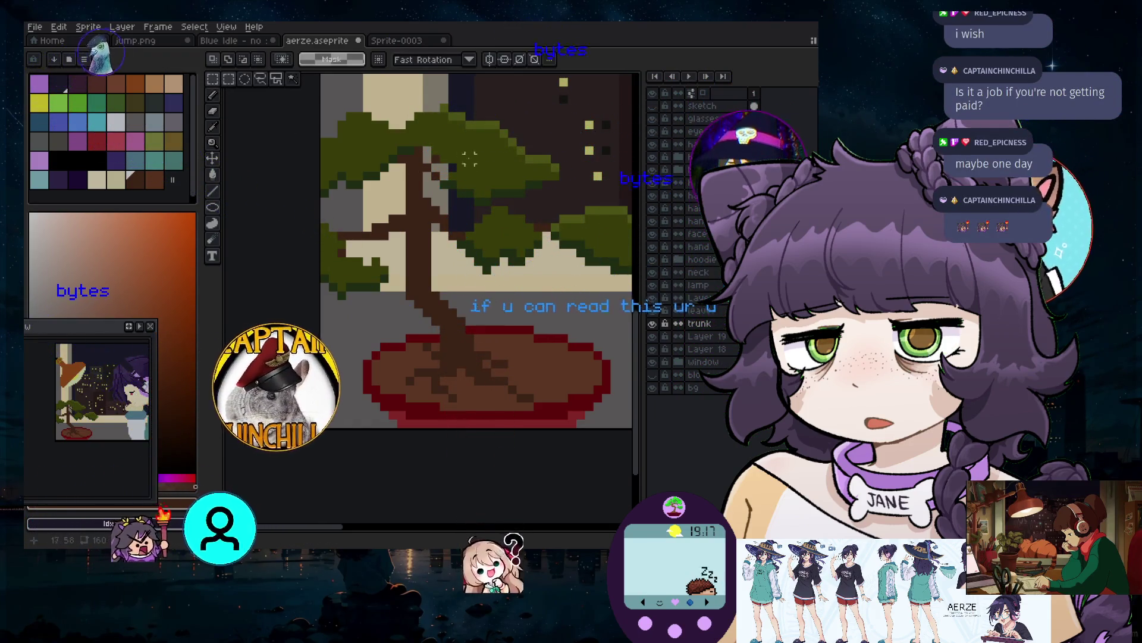
key("Up")
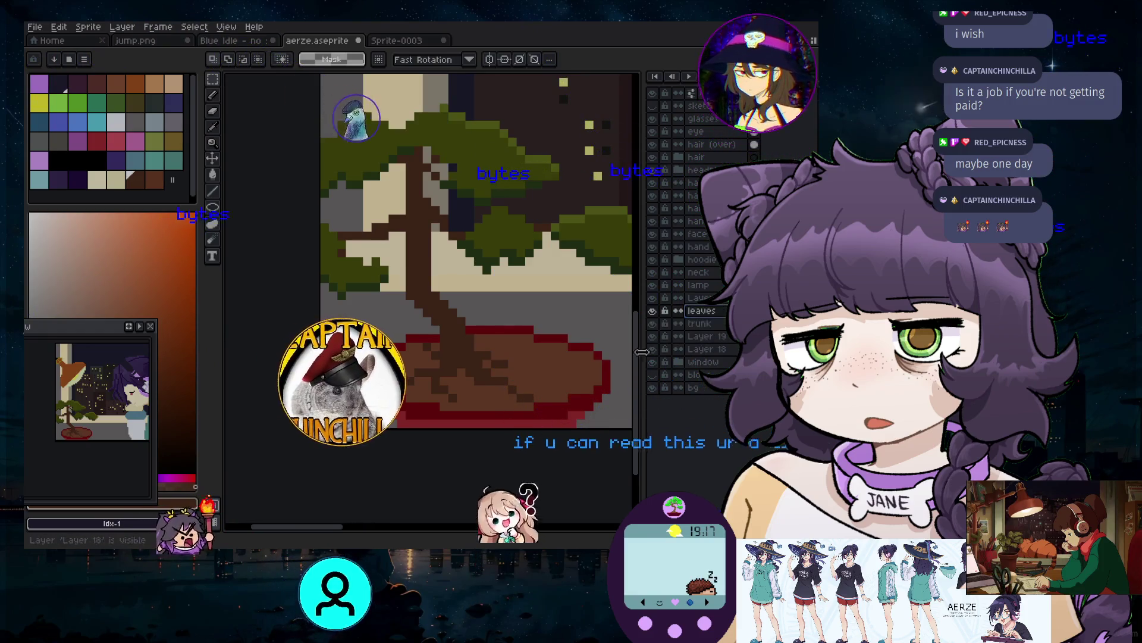
scroll(367, 150, "down", 1)
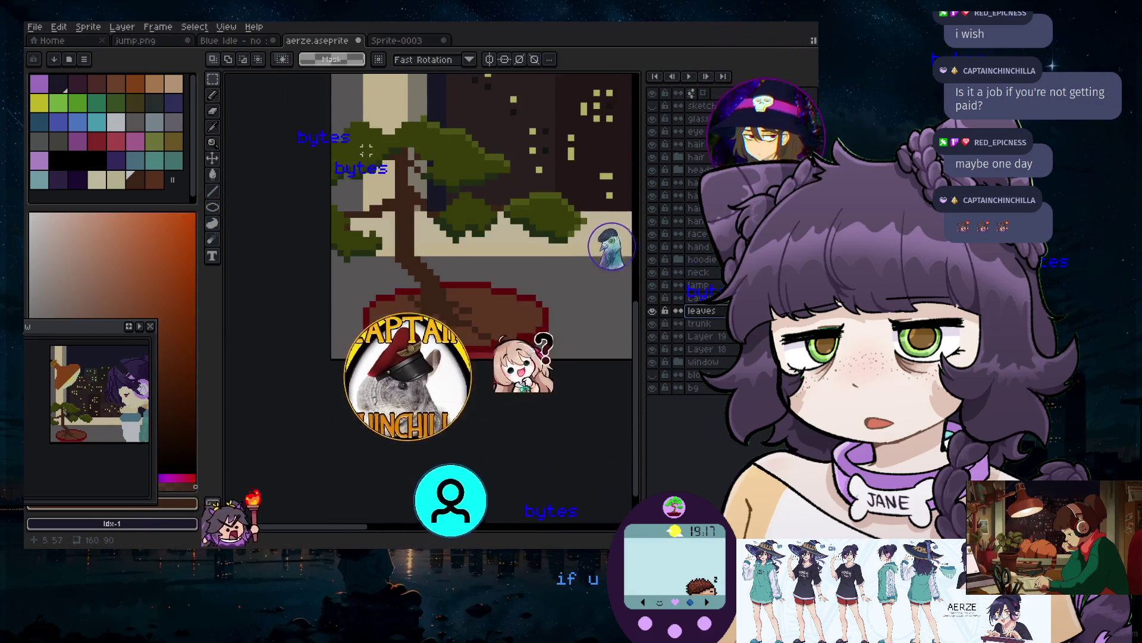
left_click_drag(328, 100, 544, 201)
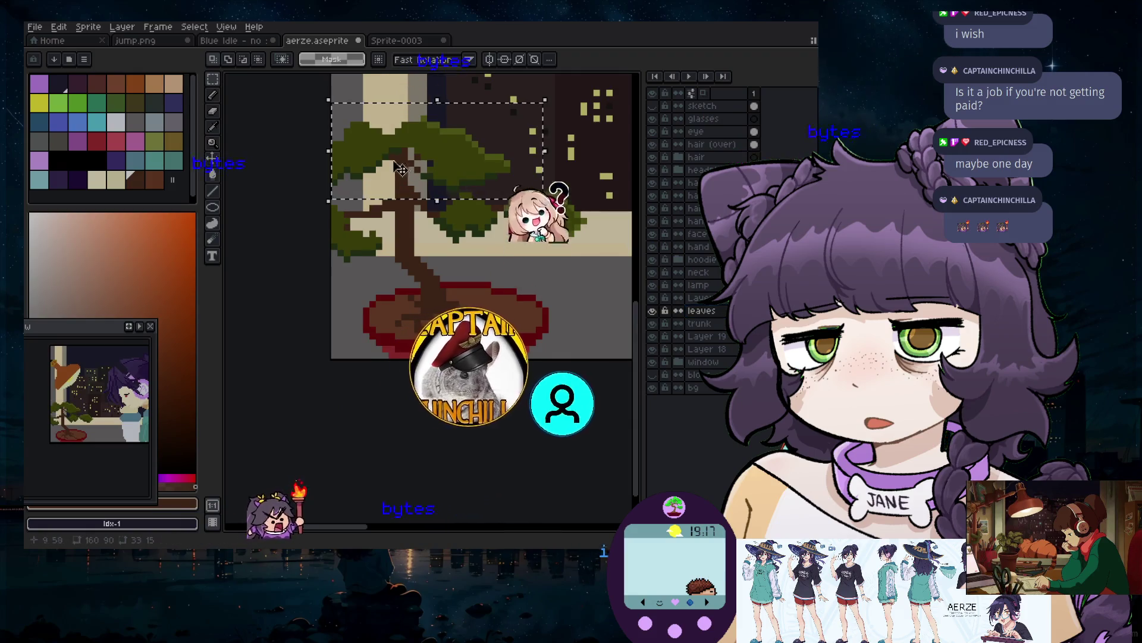
mouse_move(402, 169)
left_mouse_down()
mouse_move(437, 161)
mouse_move(436, 150)
left_mouse_up()
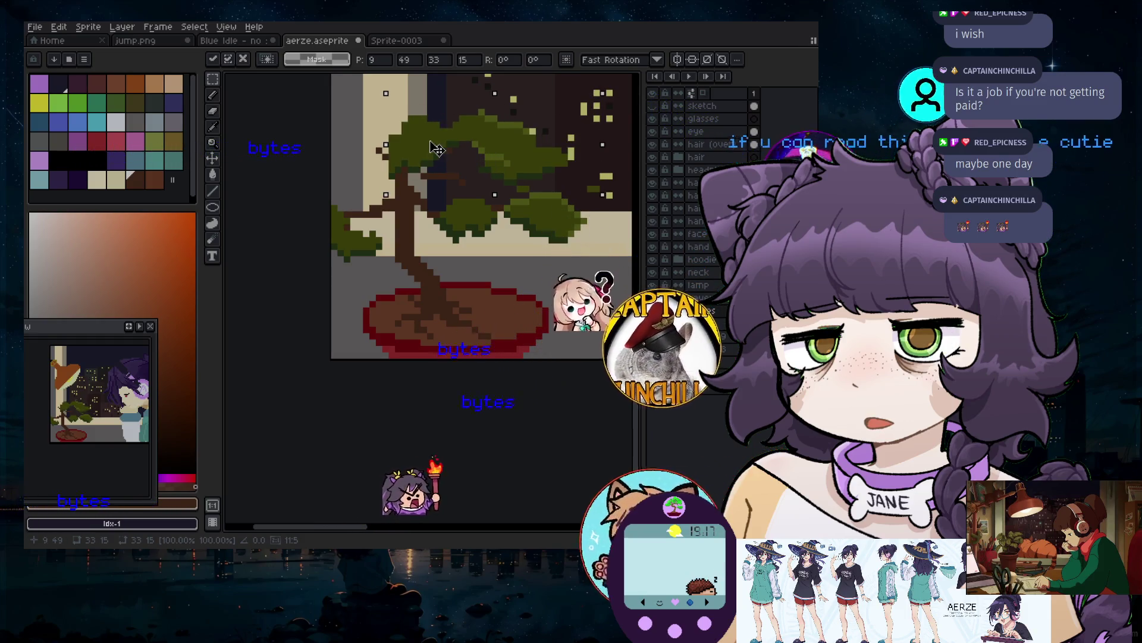
mouse_move(437, 149)
left_mouse_down()
mouse_move(467, 133)
mouse_move(462, 113)
left_mouse_up()
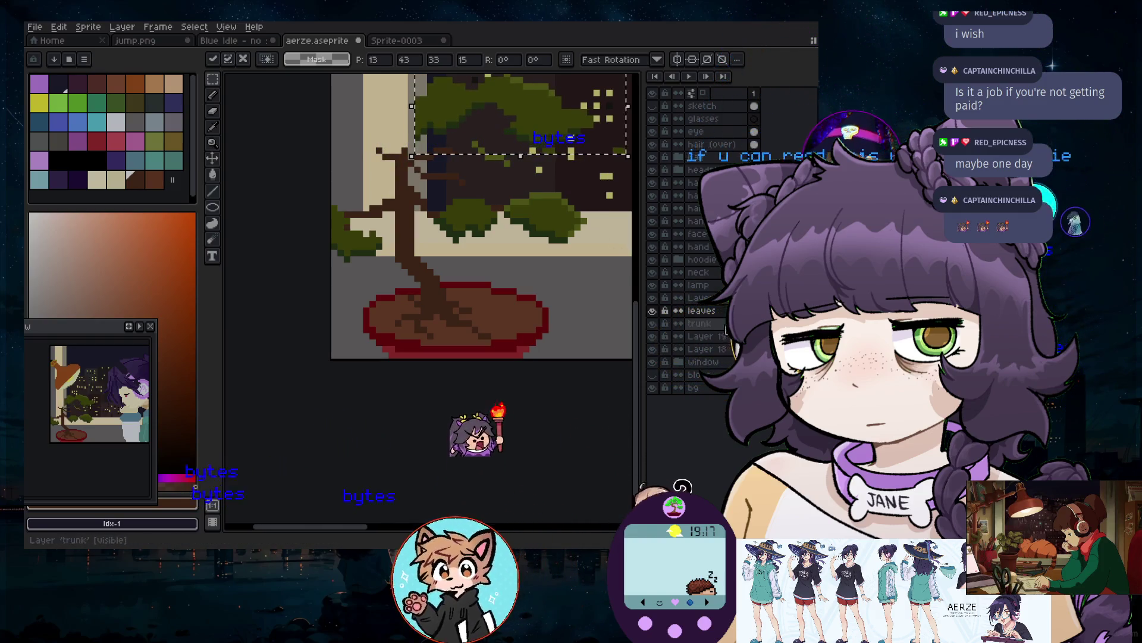
left_click(700, 323)
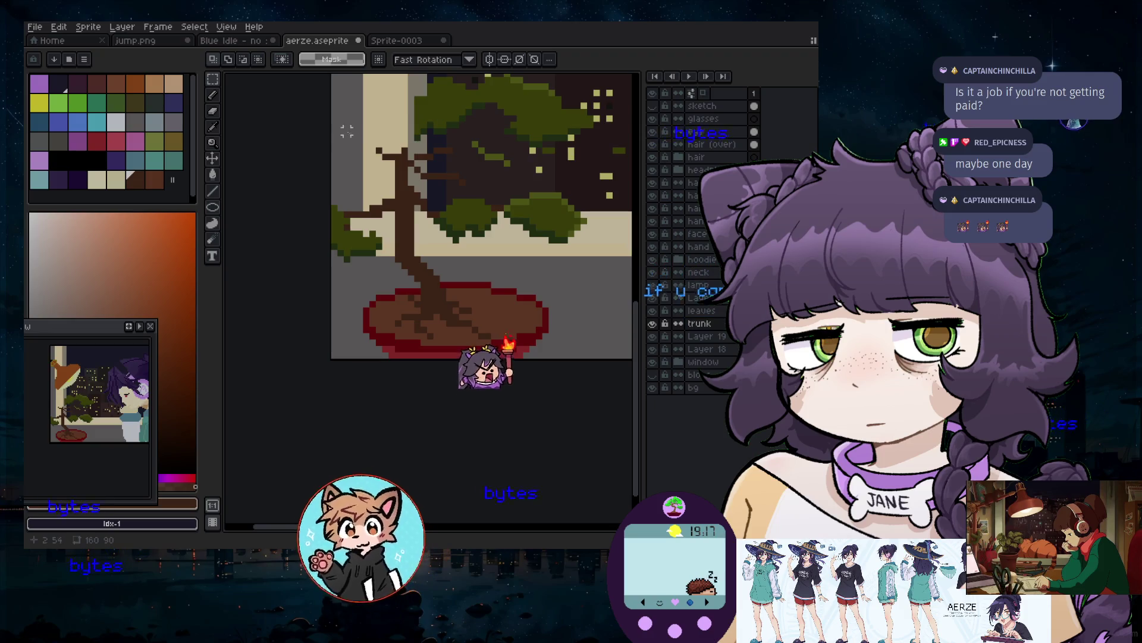
Move a trunk section down, then shift a trunk block right and slightly up
left_click_drag(493, 215, 497, 231)
left_click_drag(410, 174, 411, 185)
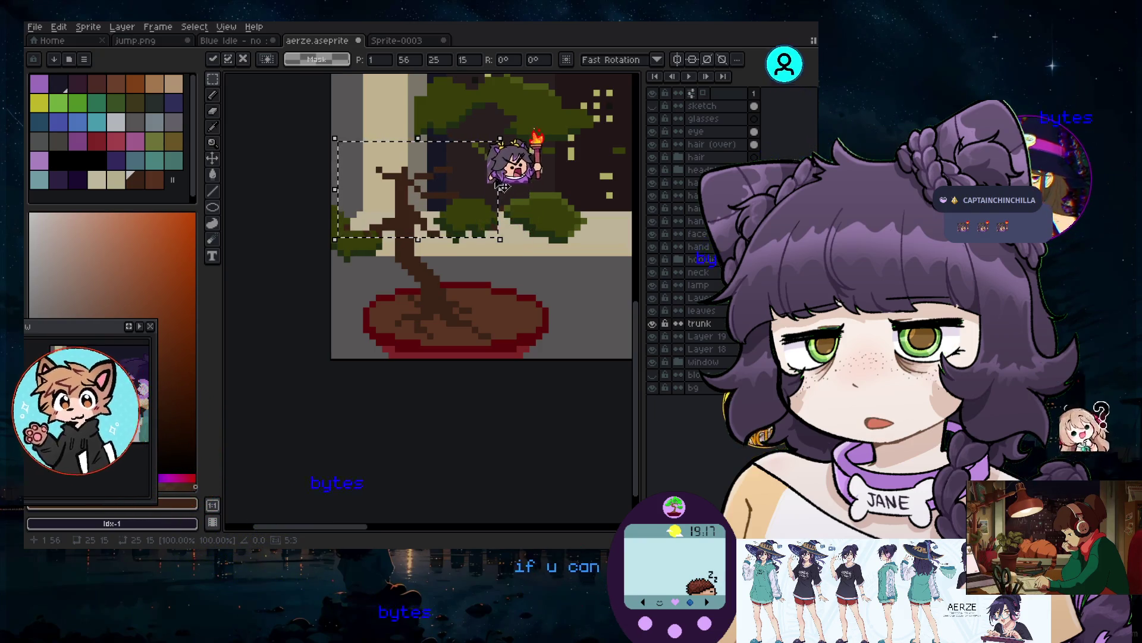
key("Return")
left_click_drag(366, 148, 486, 206)
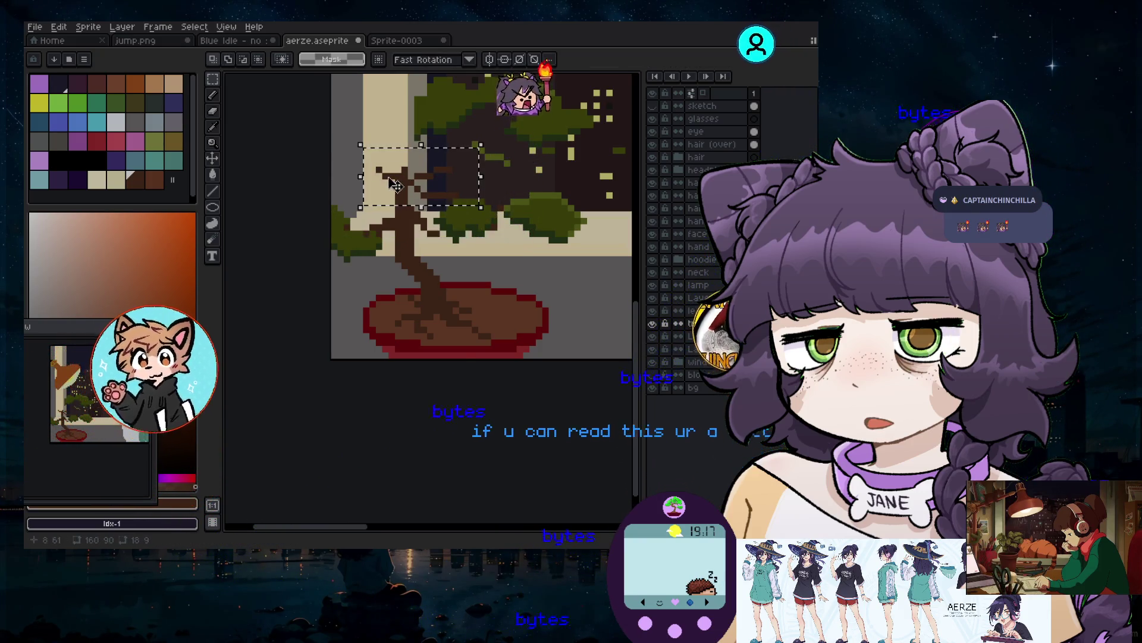
left_click(415, 187)
left_click_drag(414, 187, 442, 176)
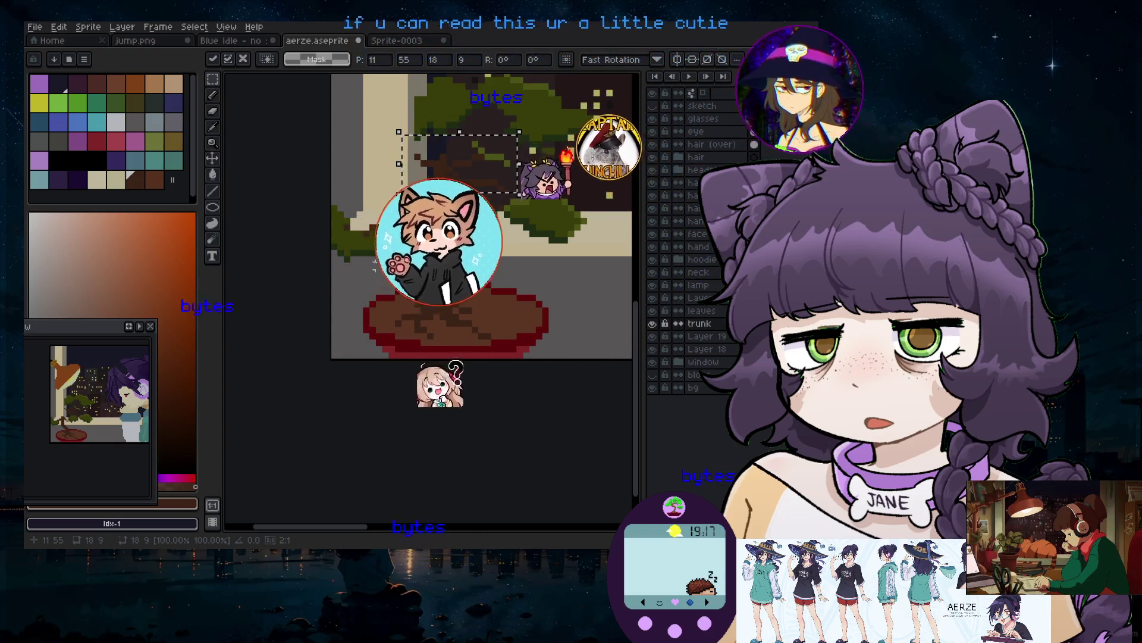
key("ctrl+d")
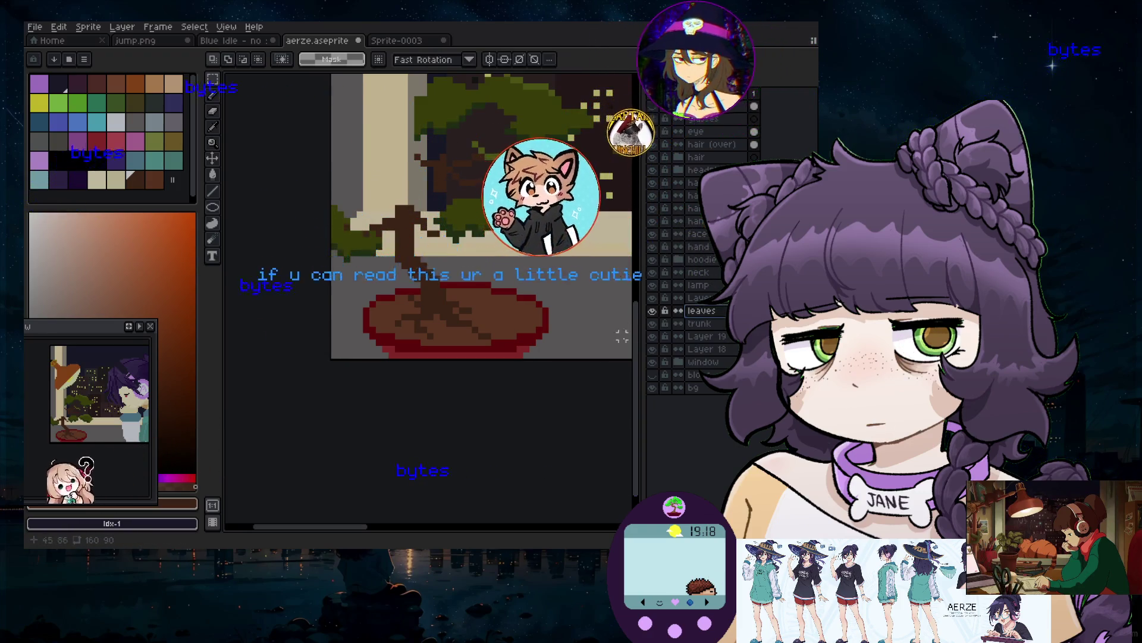
Move the leaves block down and left and confirm its new position
scroll(622, 336, "up", 3)
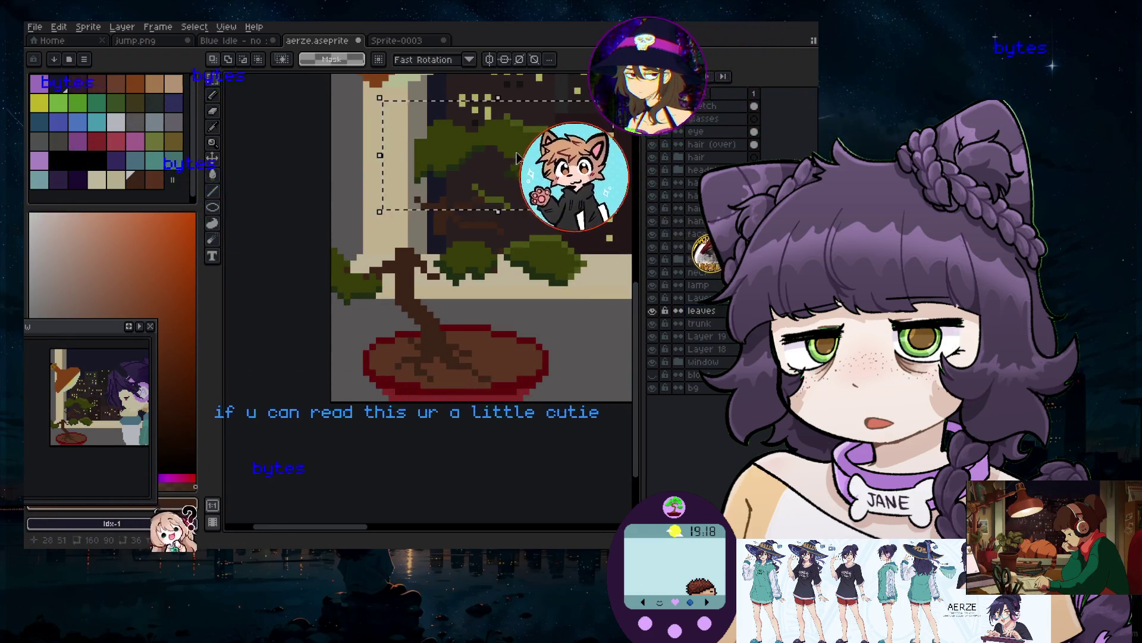
left_click_drag(517, 158, 499, 207)
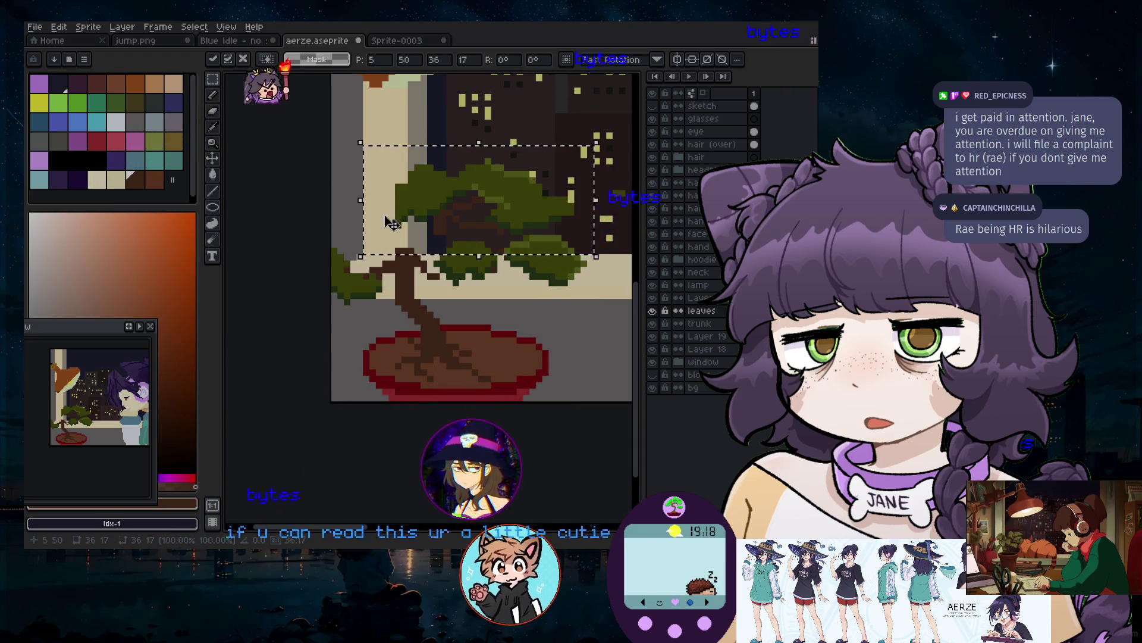
left_click(430, 303)
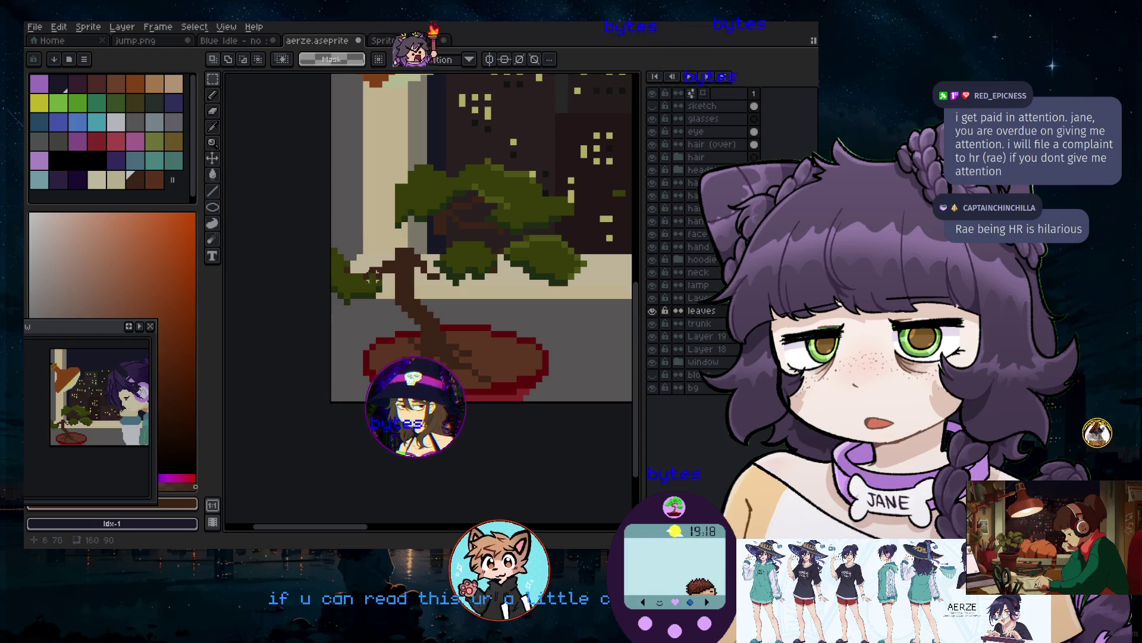
scroll(469, 292, "up", 1)
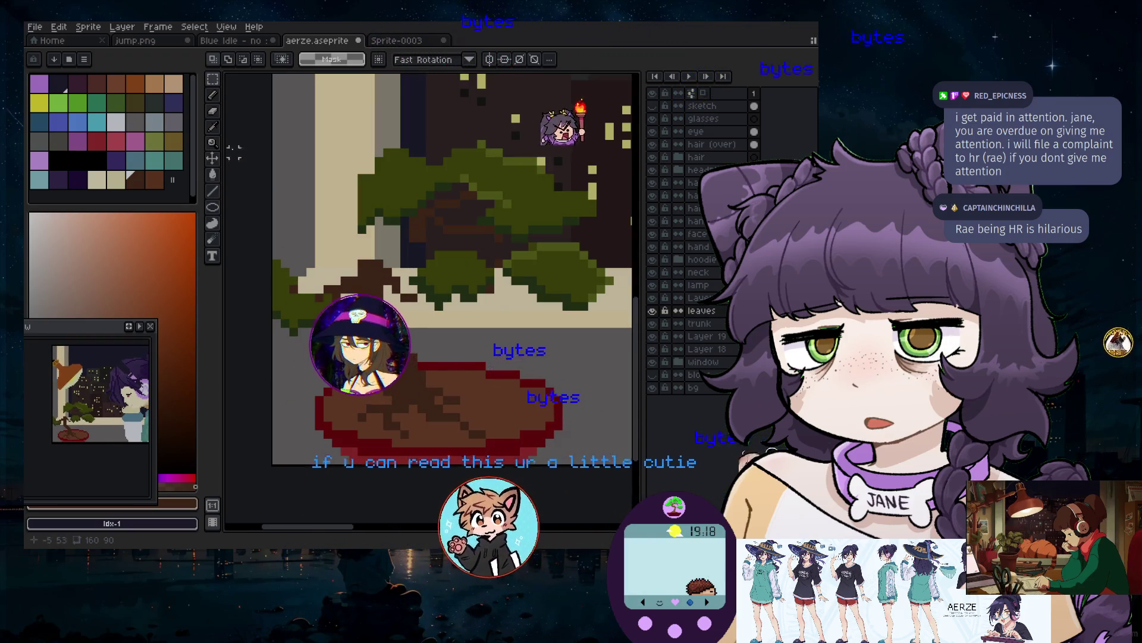
Switch to the Pencil and choose a dark orange-brown drawing colour
key("i")
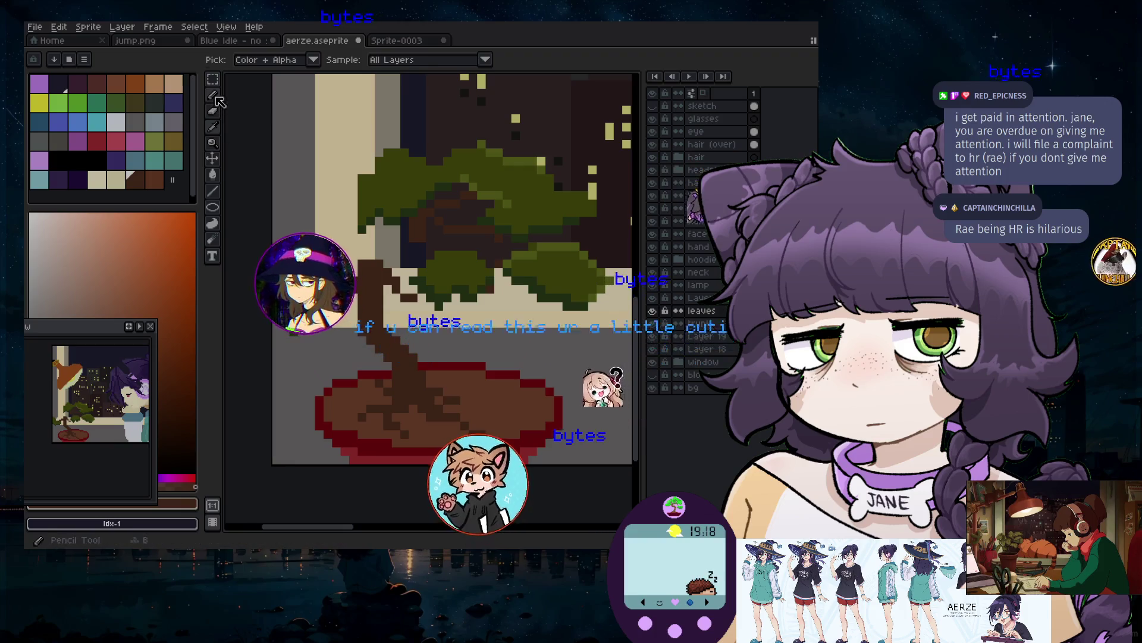
left_click(213, 96)
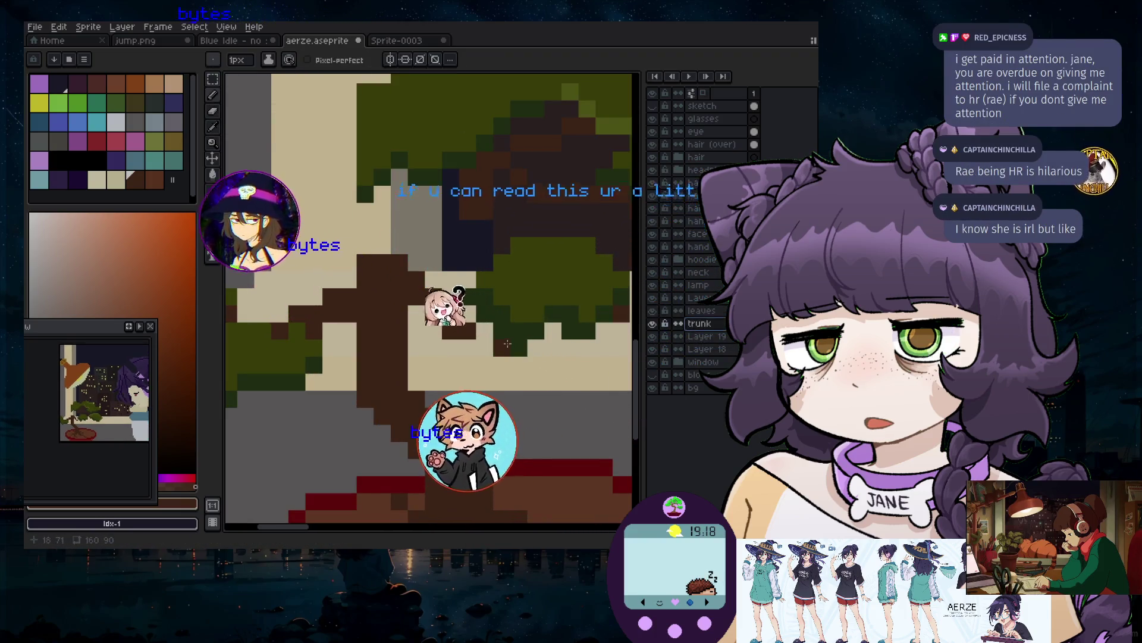
scroll(488, 332, "down", 3)
scroll(568, 339, "up", 2)
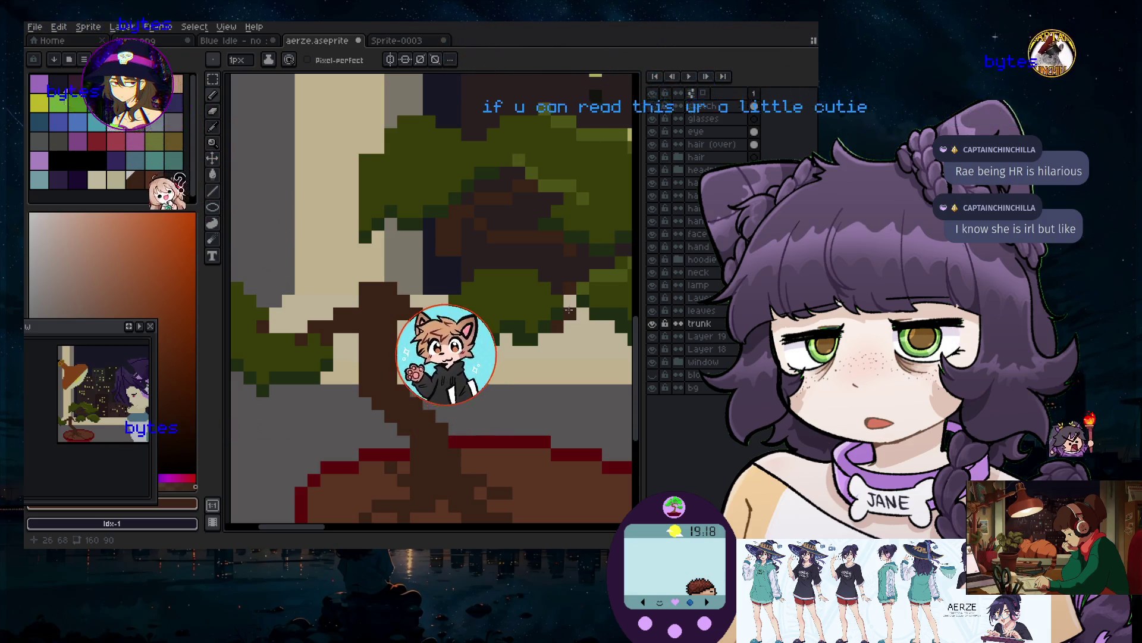
scroll(569, 310, "down", 3)
scroll(570, 304, "up", 2)
scroll(571, 301, "up", 1)
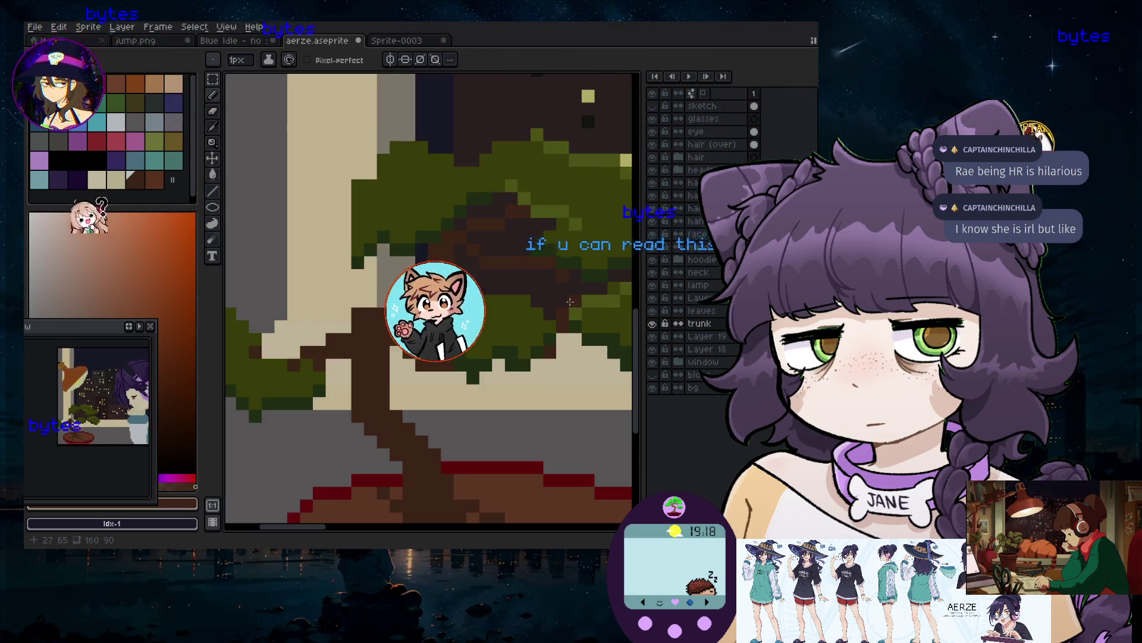
scroll(570, 302, "up", 1)
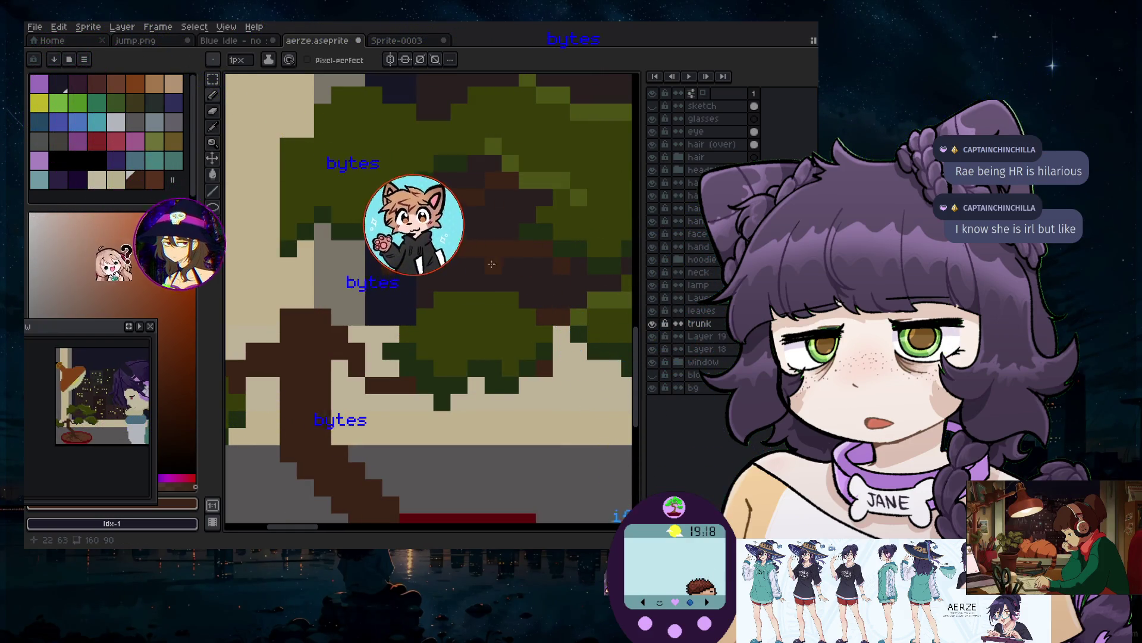
left_click_drag(116, 241, 194, 323)
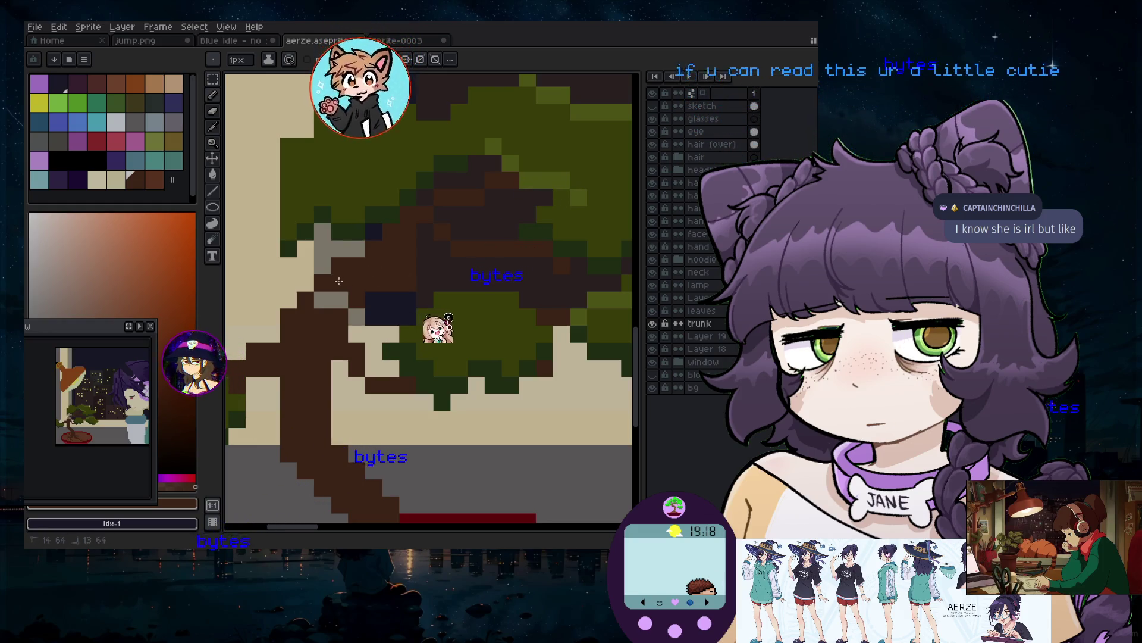
Zoom in on the branches and sample colours from the canvas with the Eyedropper
scroll(338, 316, "down", 5)
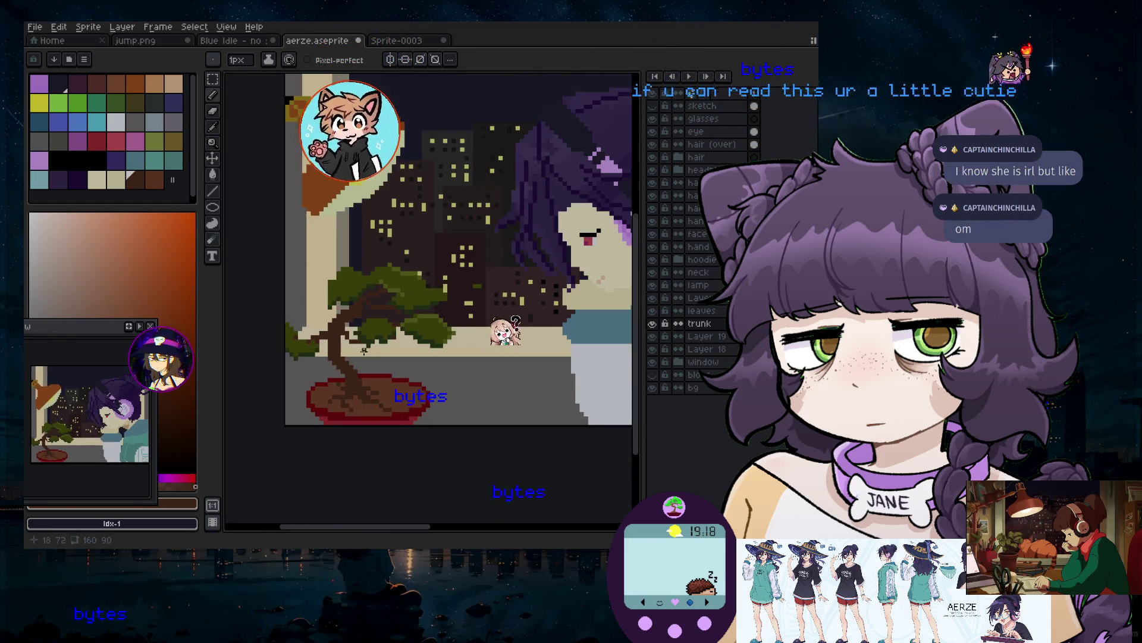
scroll(309, 371, "up", 3)
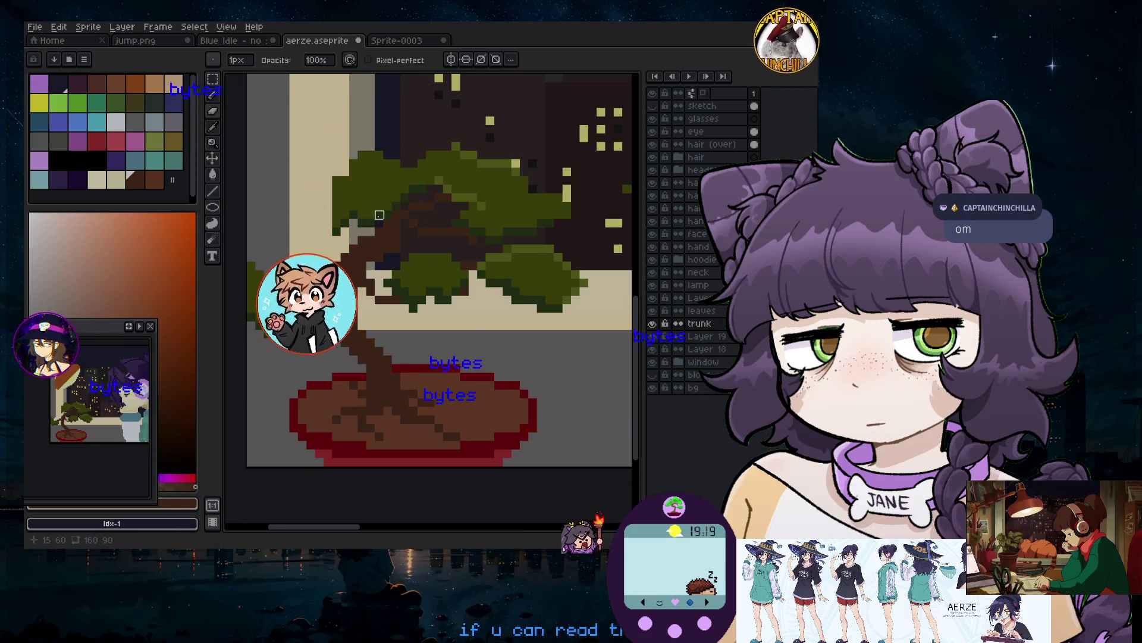
scroll(379, 214, "up", 3)
scroll(387, 309, "down", 5)
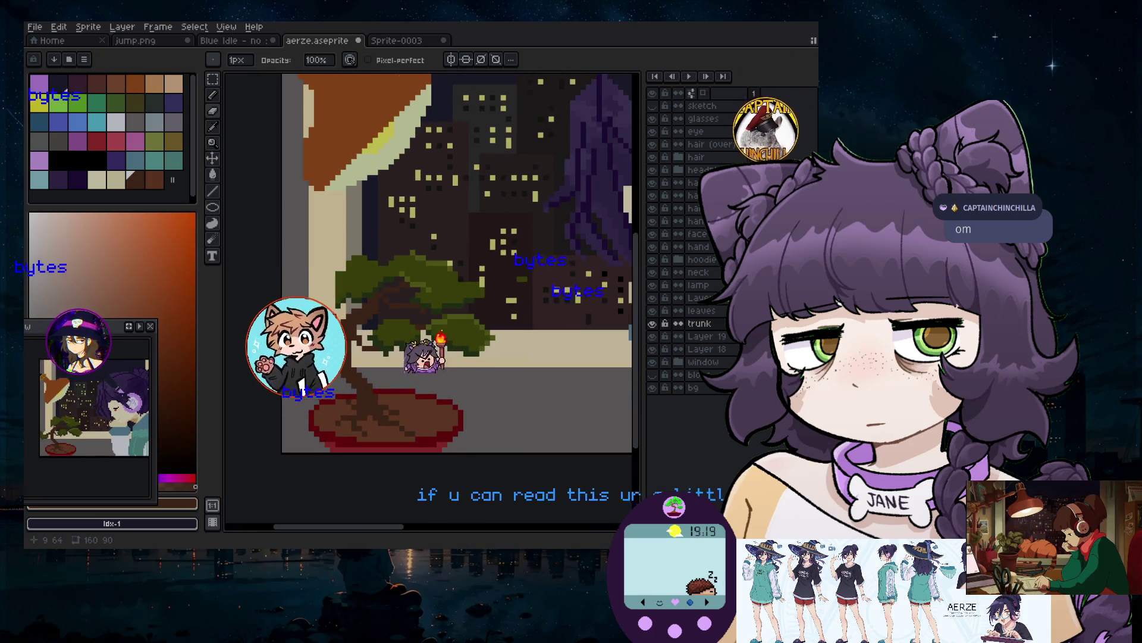
scroll(421, 325, "up", 4)
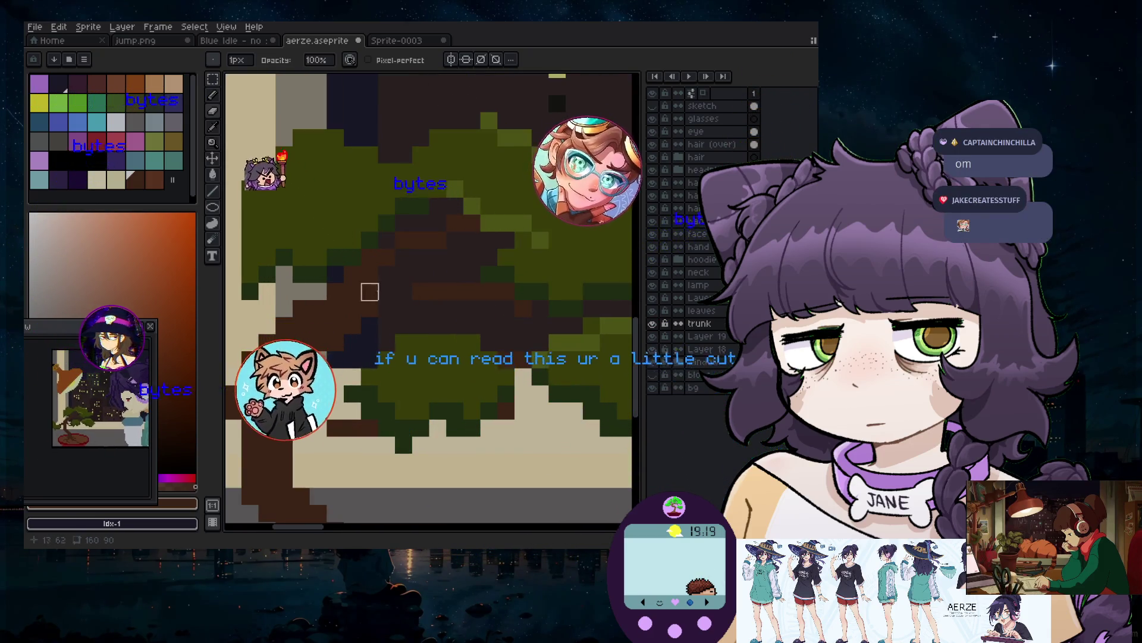
left_click(214, 128)
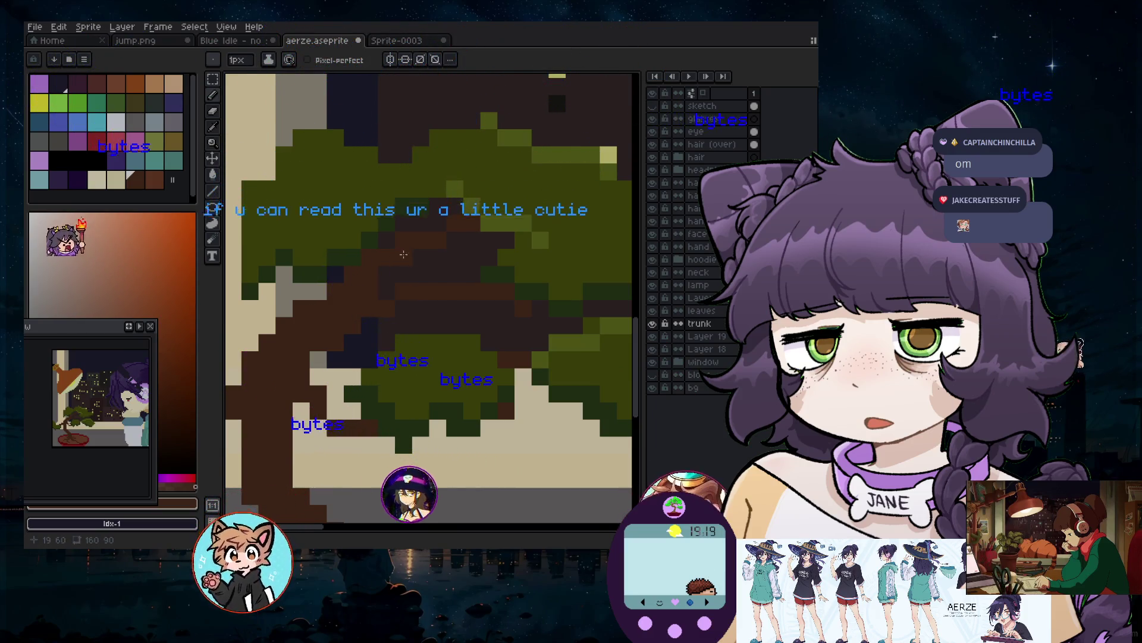
scroll(433, 282, "down", 2)
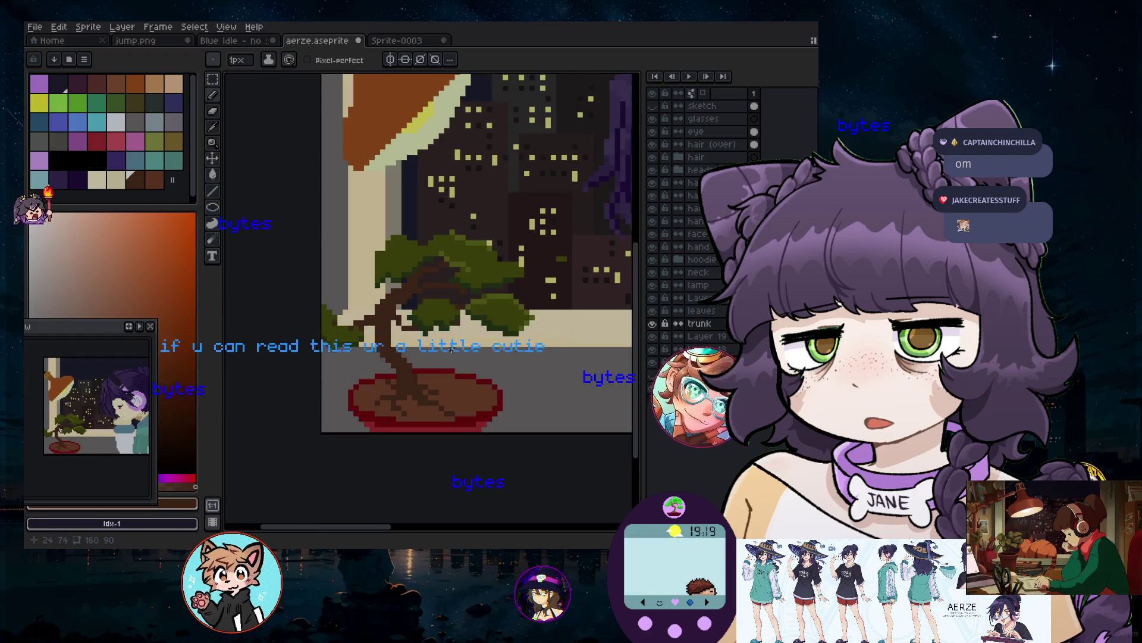
scroll(446, 353, "up", 2)
scroll(446, 354, "down", 1)
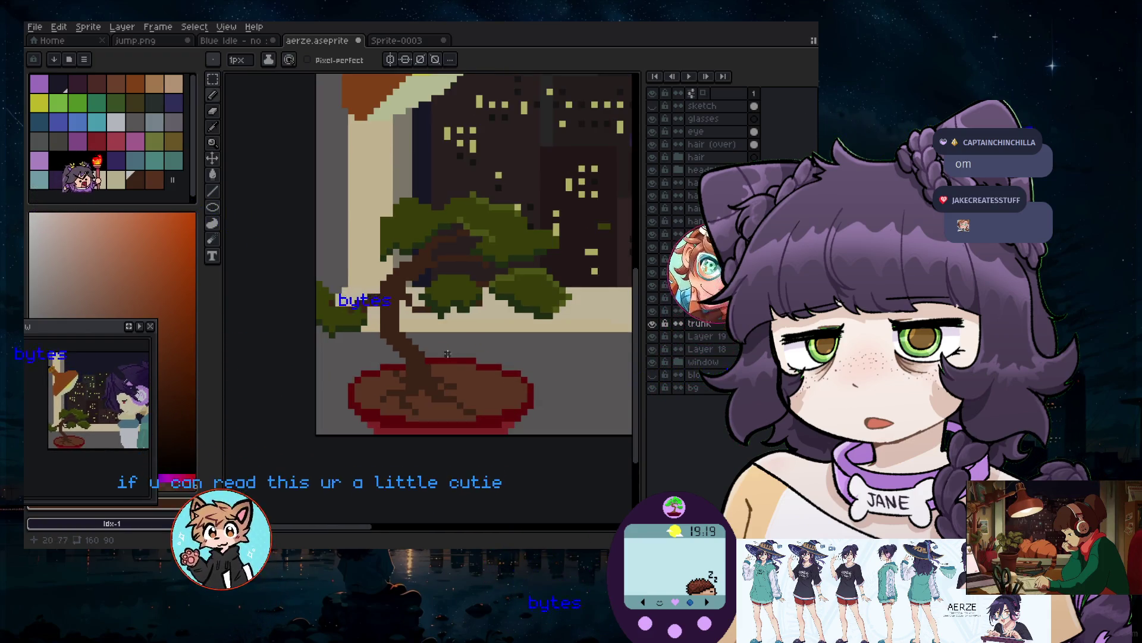
Select a rectangle over the lower trunk, then drop the selection
left_click(213, 79)
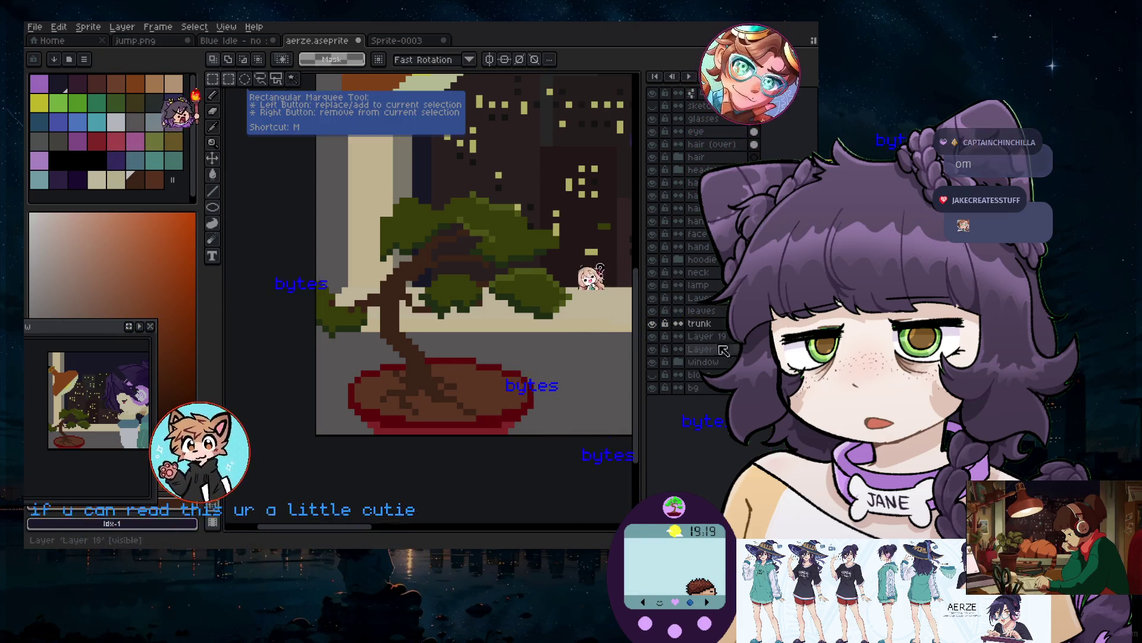
mouse_move(546, 368)
left_mouse_down()
mouse_move(509, 332)
mouse_move(409, 281)
mouse_move(425, 267)
left_mouse_up()
scroll(509, 332, "down", 1)
scroll(492, 341, "up", 1)
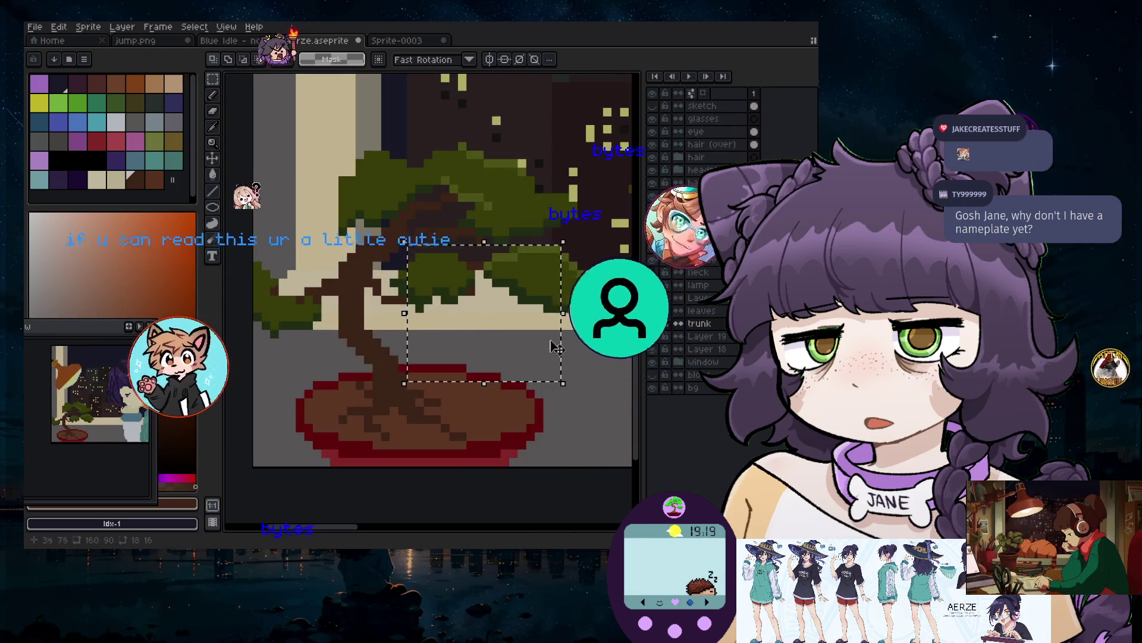
key("ctrl+d")
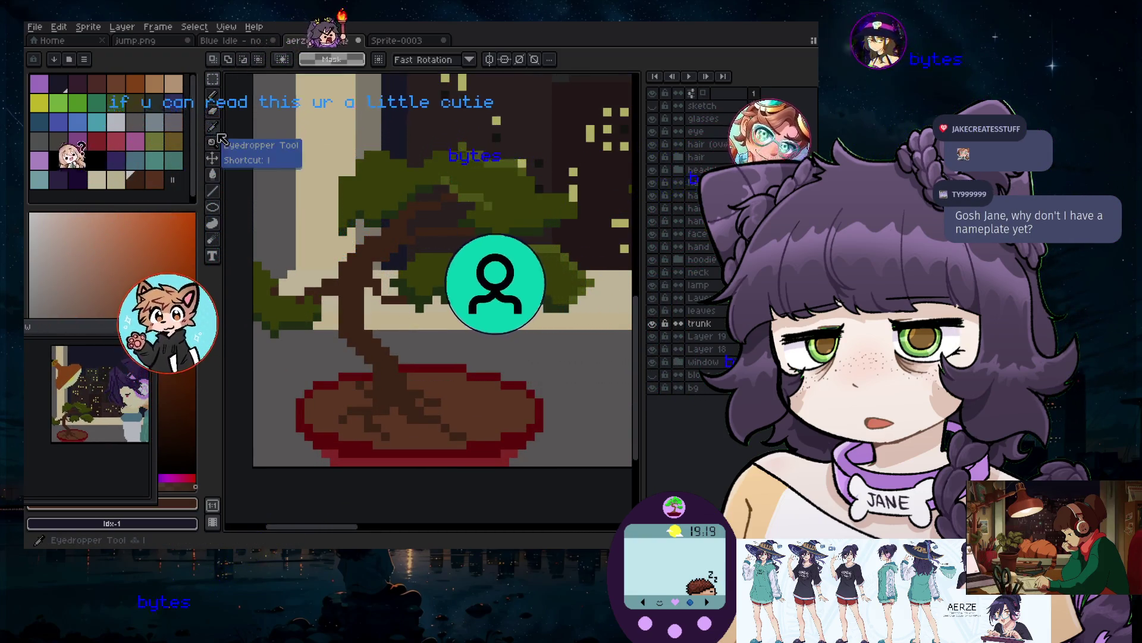
Lasso the trunk and nudge it 1 px right and 3 px down
key("shift+m")
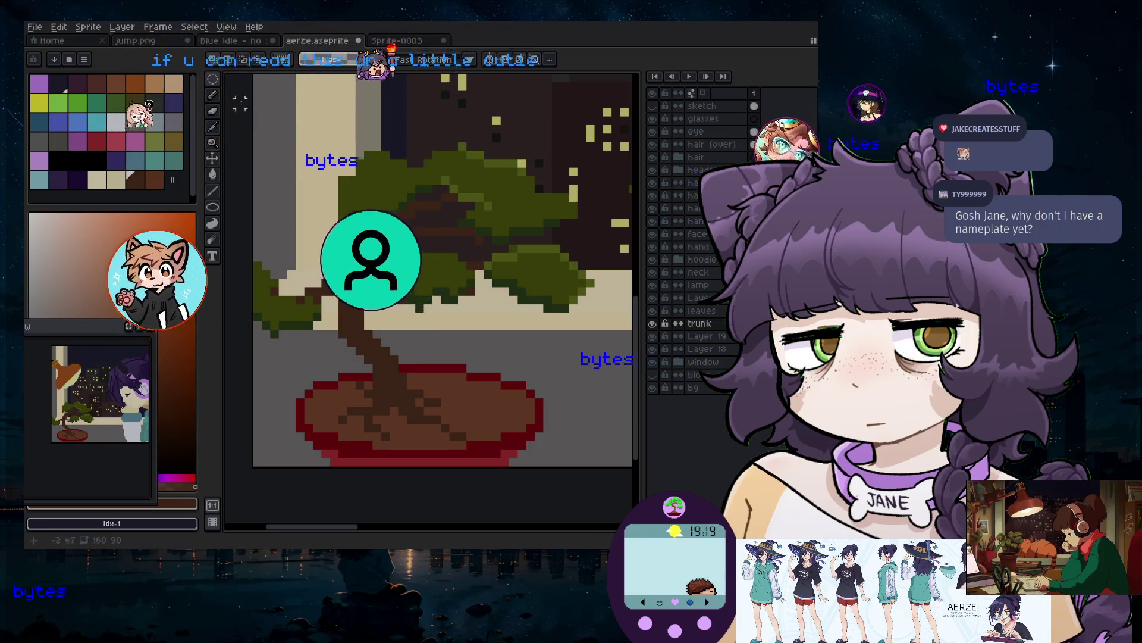
key("q")
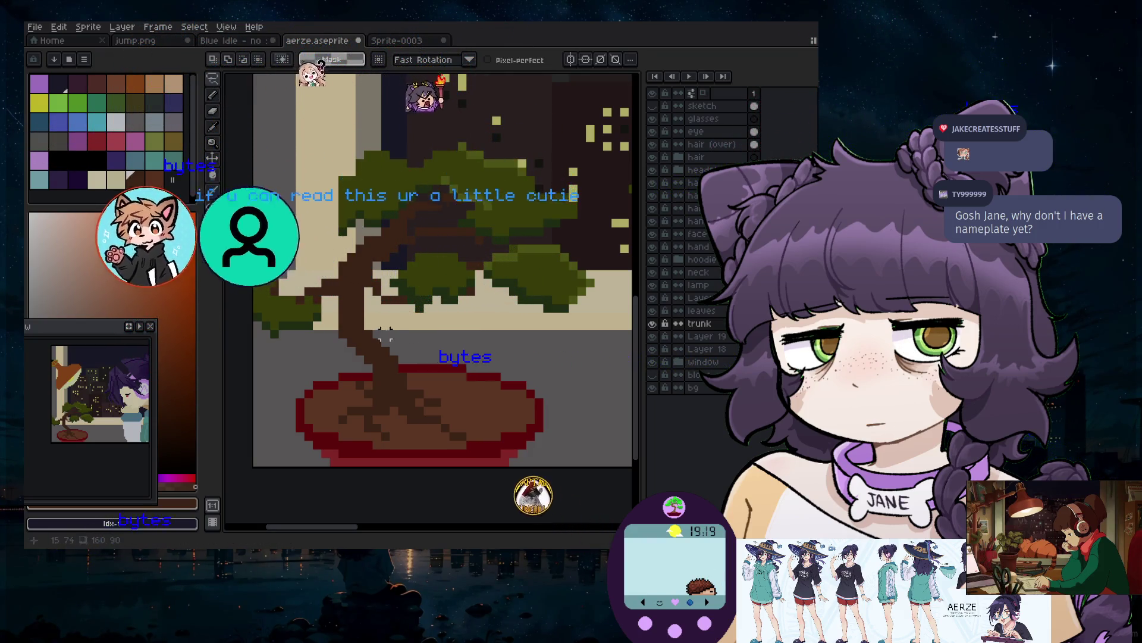
mouse_move(384, 326)
left_mouse_down()
mouse_move(372, 268)
mouse_move(476, 253)
mouse_move(580, 248)
mouse_move(613, 309)
mouse_move(476, 357)
mouse_move(369, 333)
left_mouse_up()
left_click(436, 296)
left_click_drag(436, 296, 442, 312)
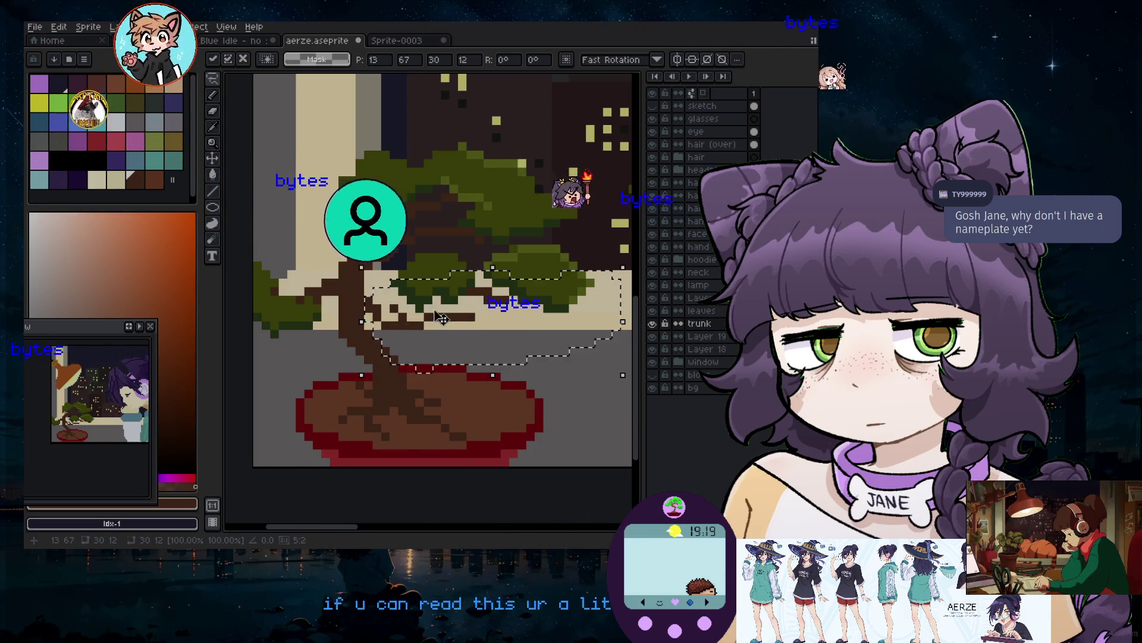
key("Return")
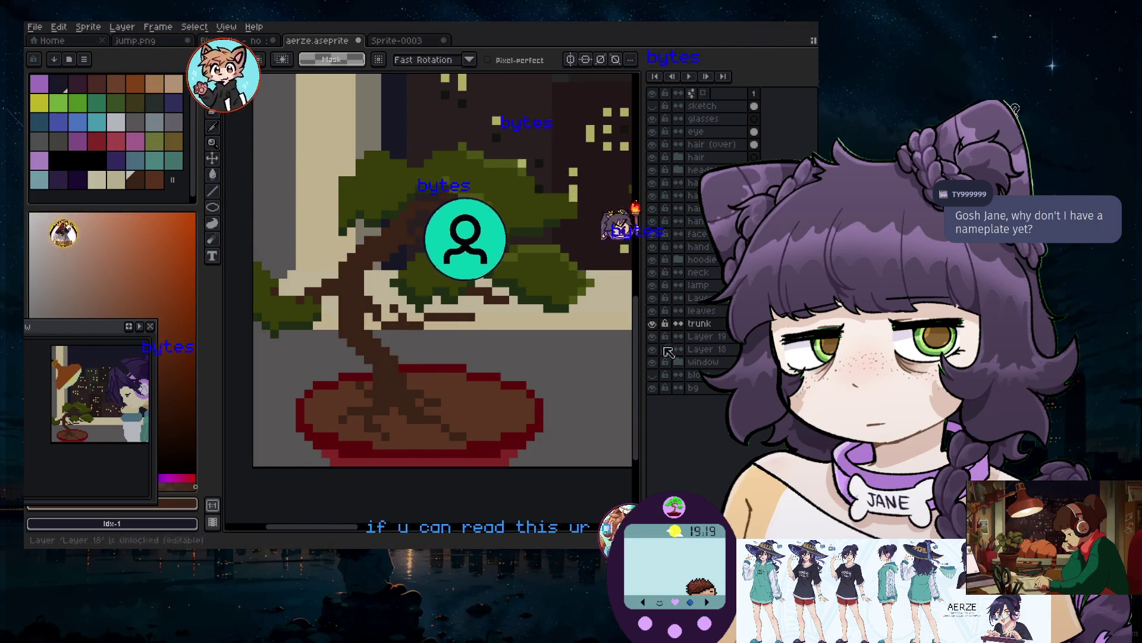
Lasso the leaves on the leaves layer and shift them one pixel left
left_click(463, 325, "ctrl")
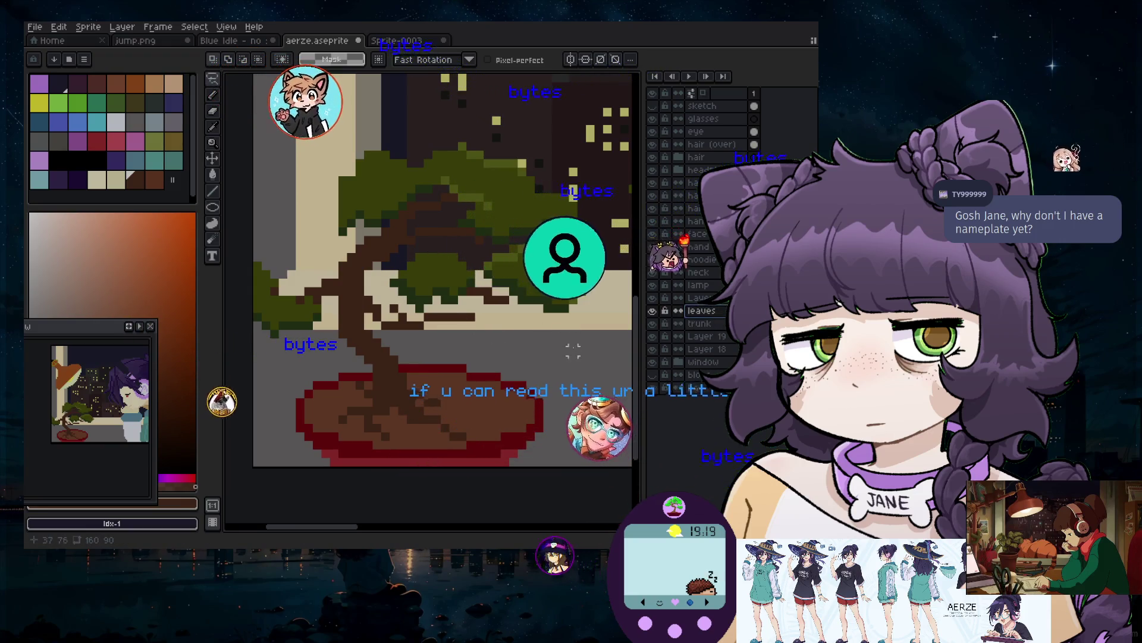
mouse_move(542, 351)
left_mouse_down()
mouse_move(419, 349)
mouse_move(389, 280)
mouse_move(529, 249)
mouse_move(601, 285)
mouse_move(571, 363)
mouse_move(543, 354)
left_mouse_up()
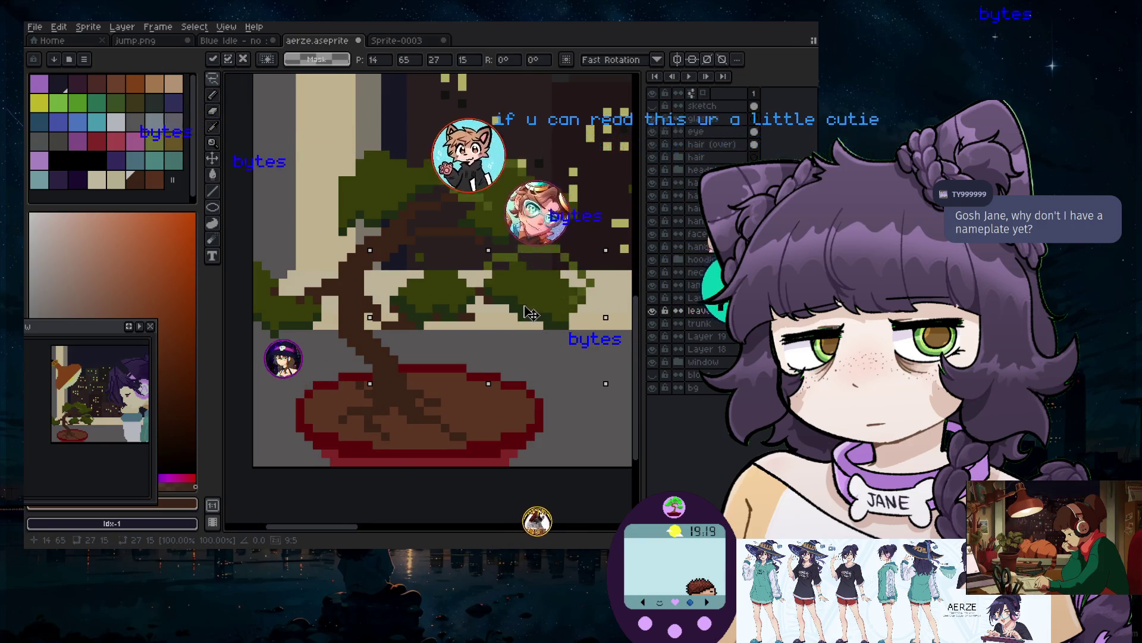
left_click_drag(526, 319, 522, 316)
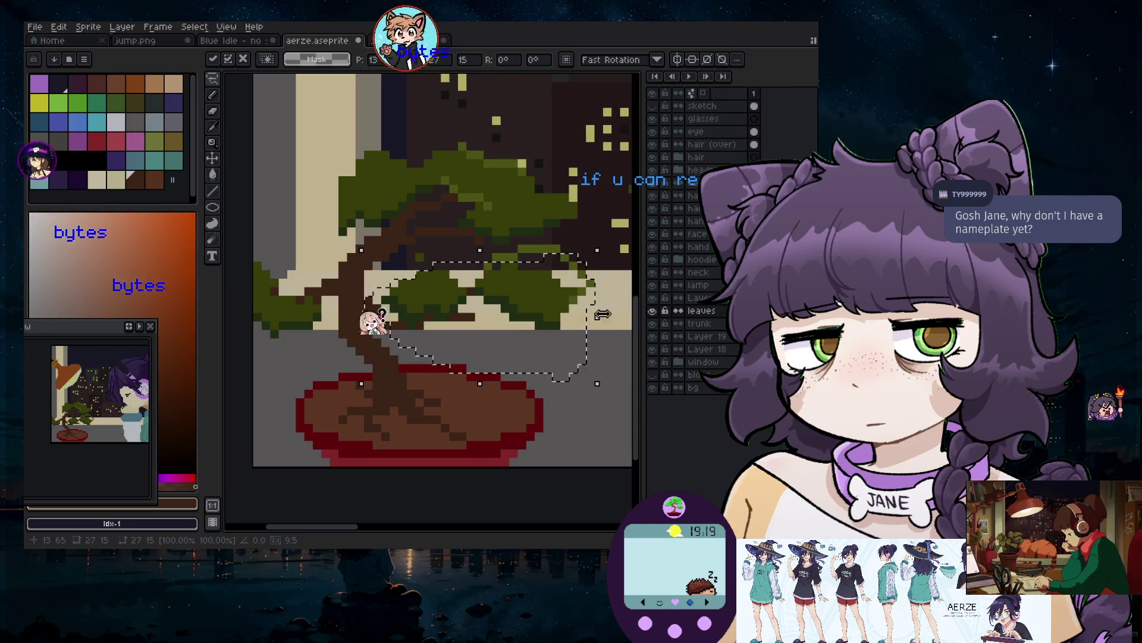
key("ctrl+d")
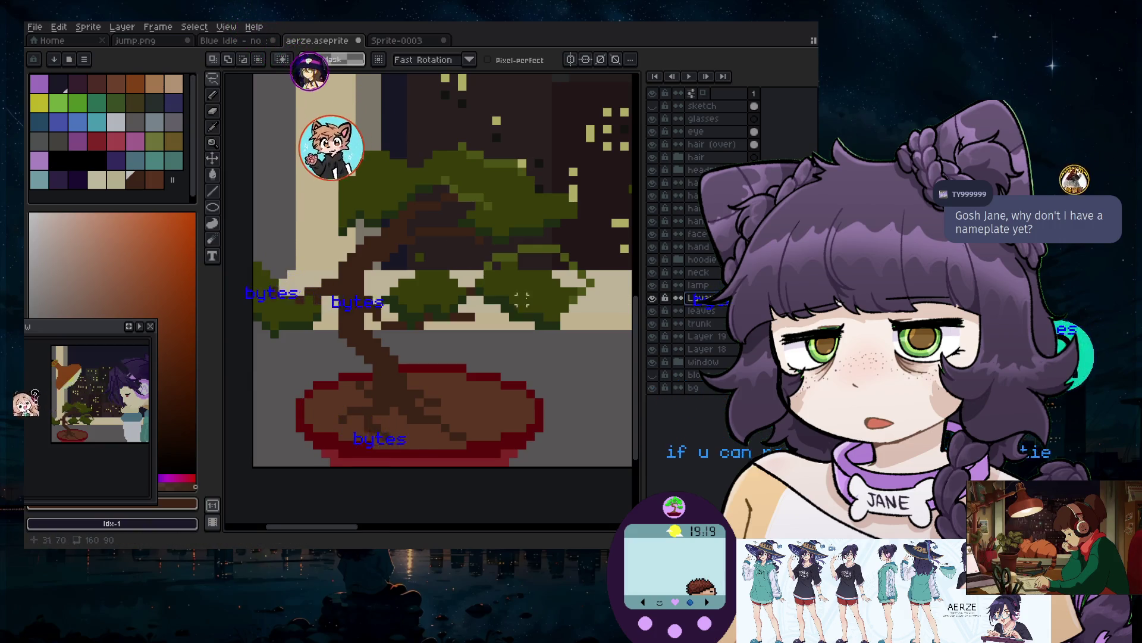
Move the right-hand leaf clump down and slightly left and commit it
left_click_drag(597, 304, 583, 325)
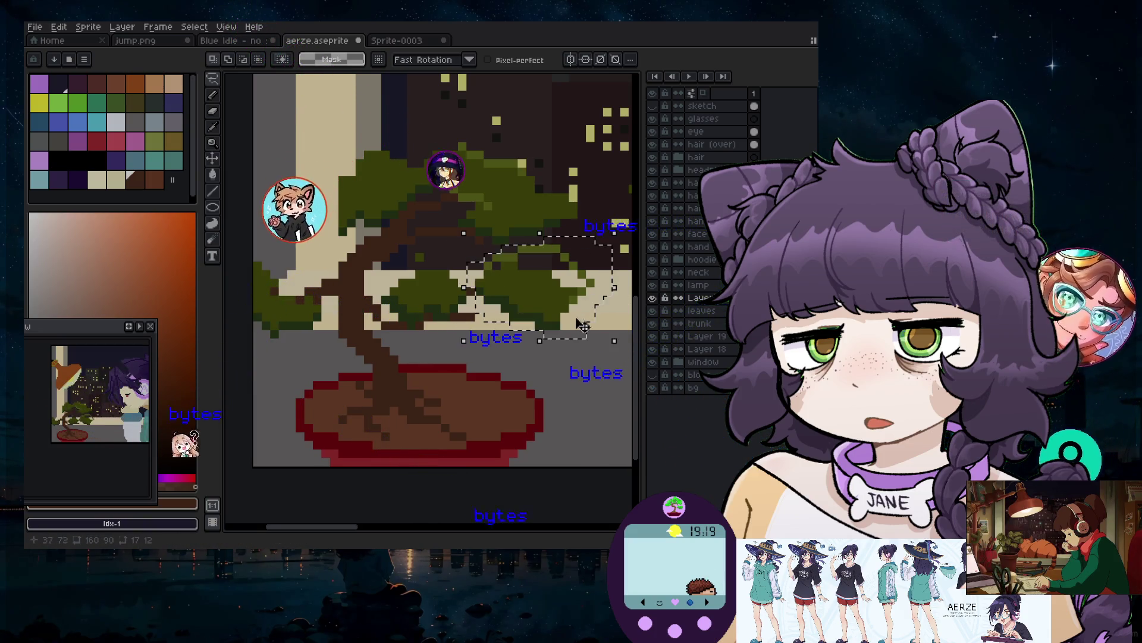
left_click_drag(579, 275, 573, 292)
key("ctrl+d")
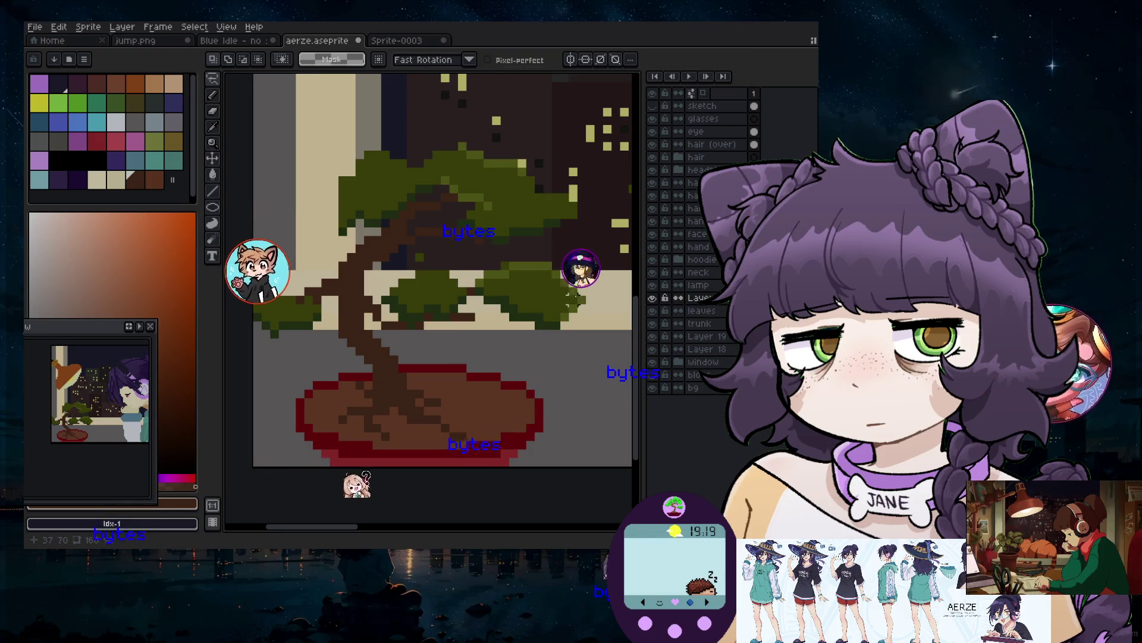
scroll(333, 324, "down", 1)
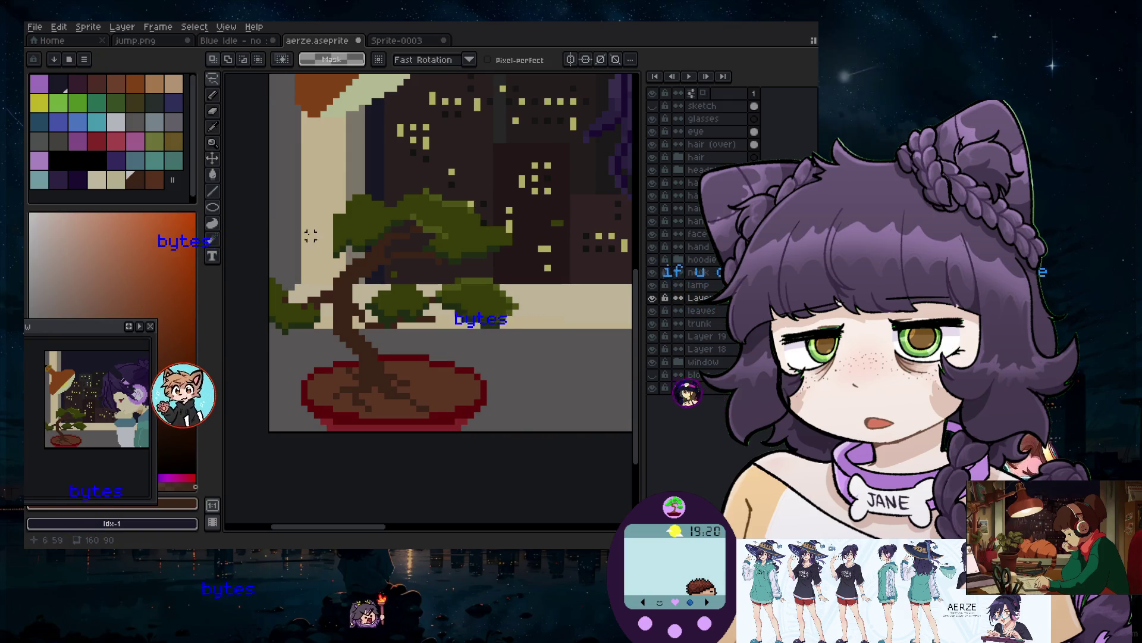
Zoom in on the bonsai trunk and paint the stray cream pixel brown
scroll(341, 264, "down", 3)
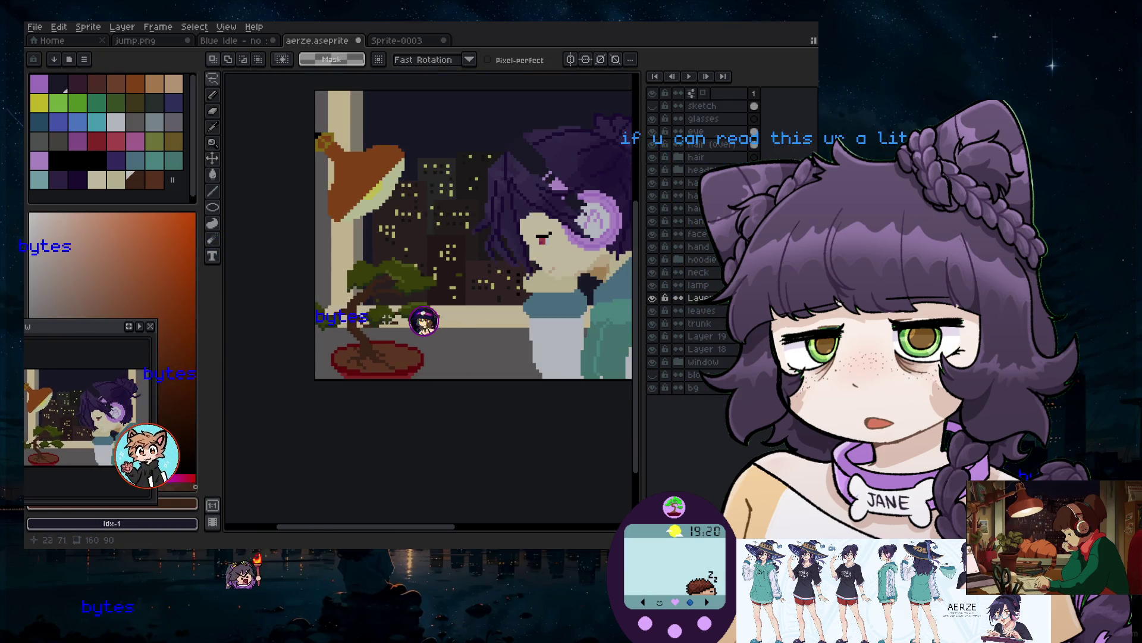
scroll(357, 370, "up", 1)
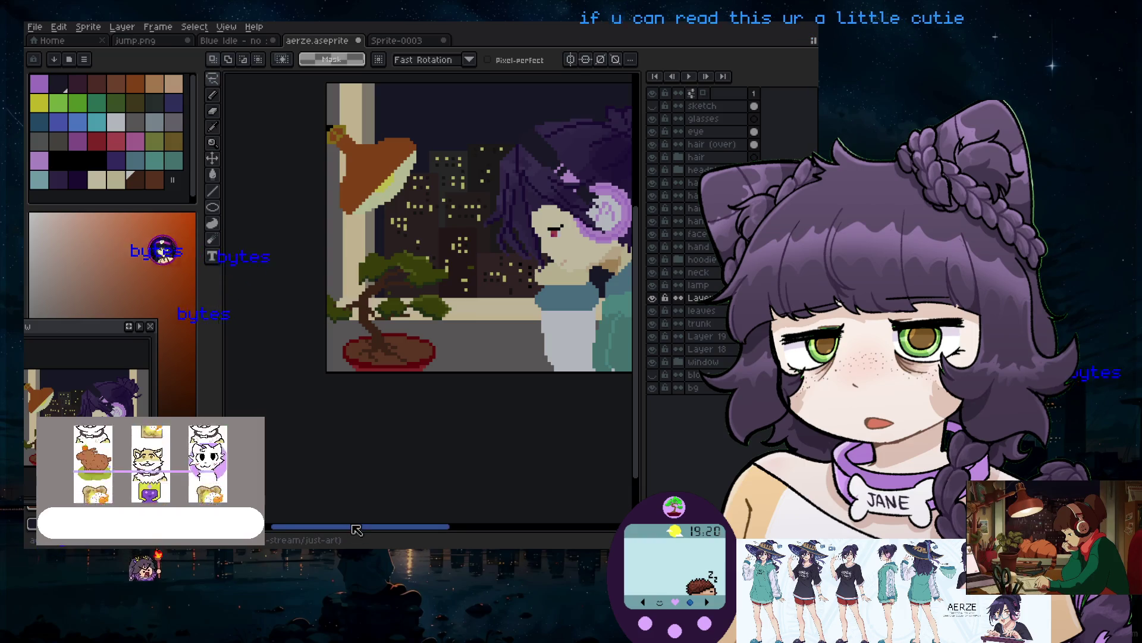
scroll(455, 274, "up", 2)
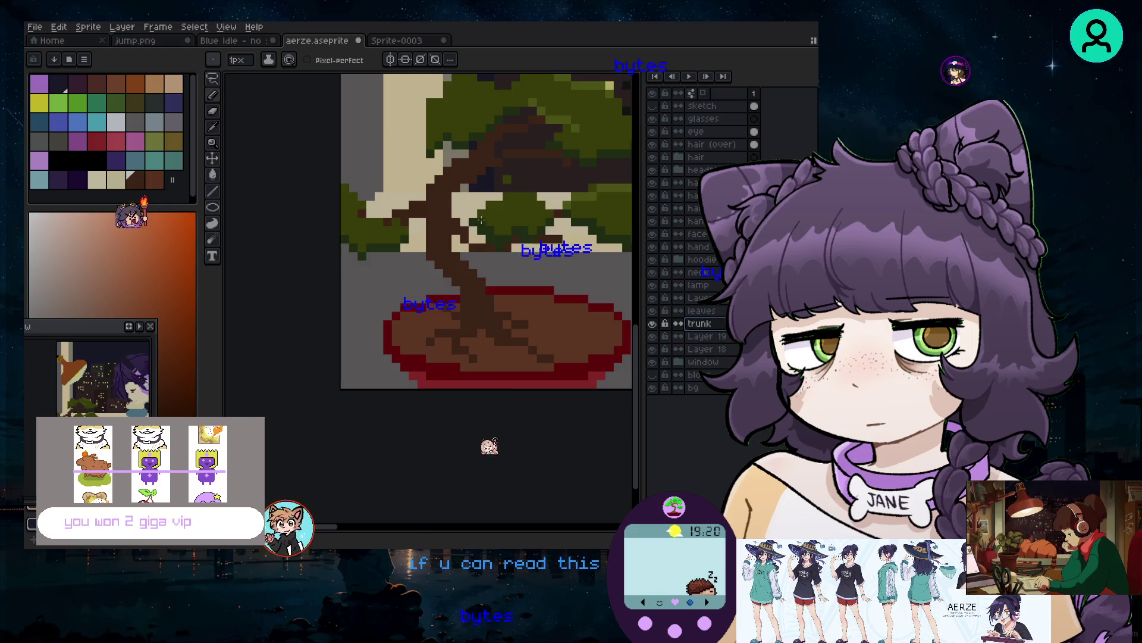
scroll(481, 220, "up", 4)
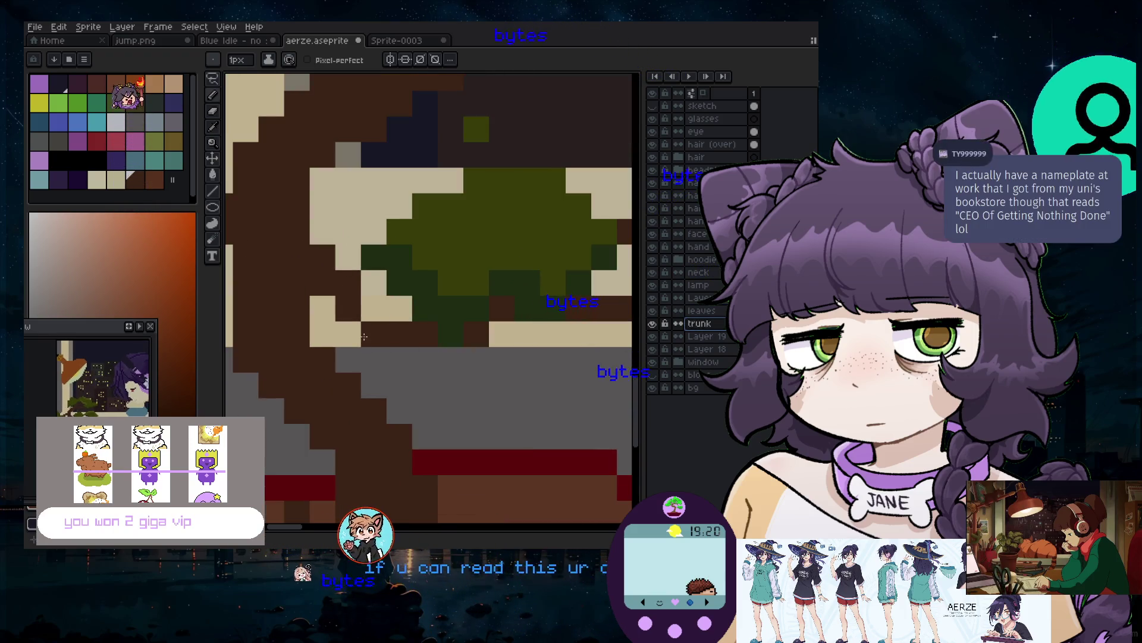
left_click(379, 314)
Sample a colour from the bonsai artwork with the Eyedropper
scroll(379, 316, "down", 2)
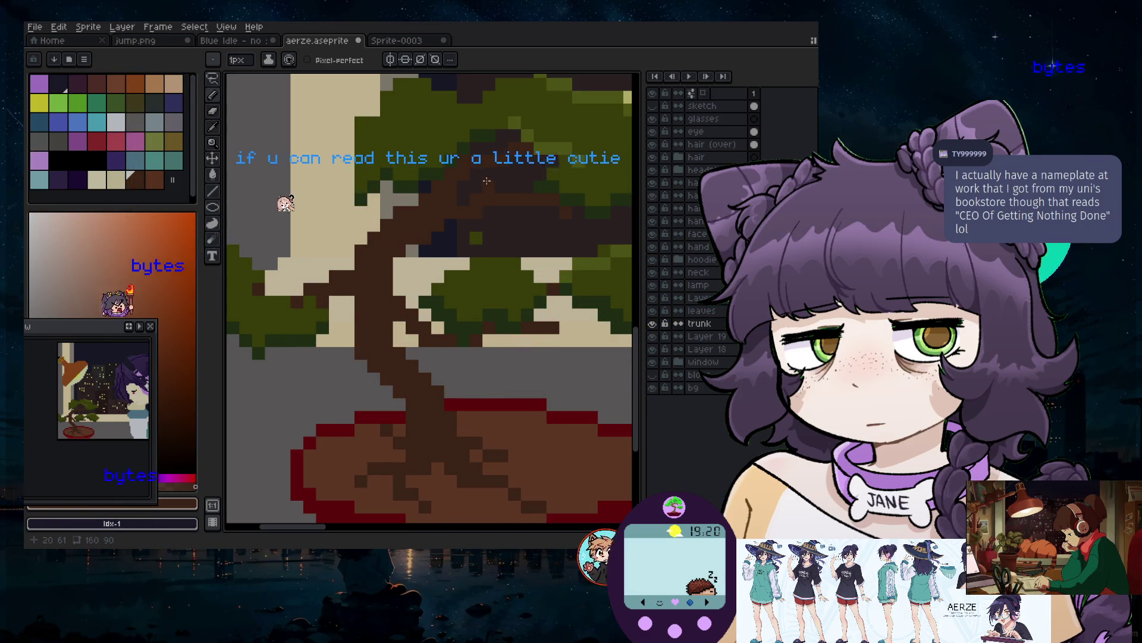
scroll(469, 217, "down", 2)
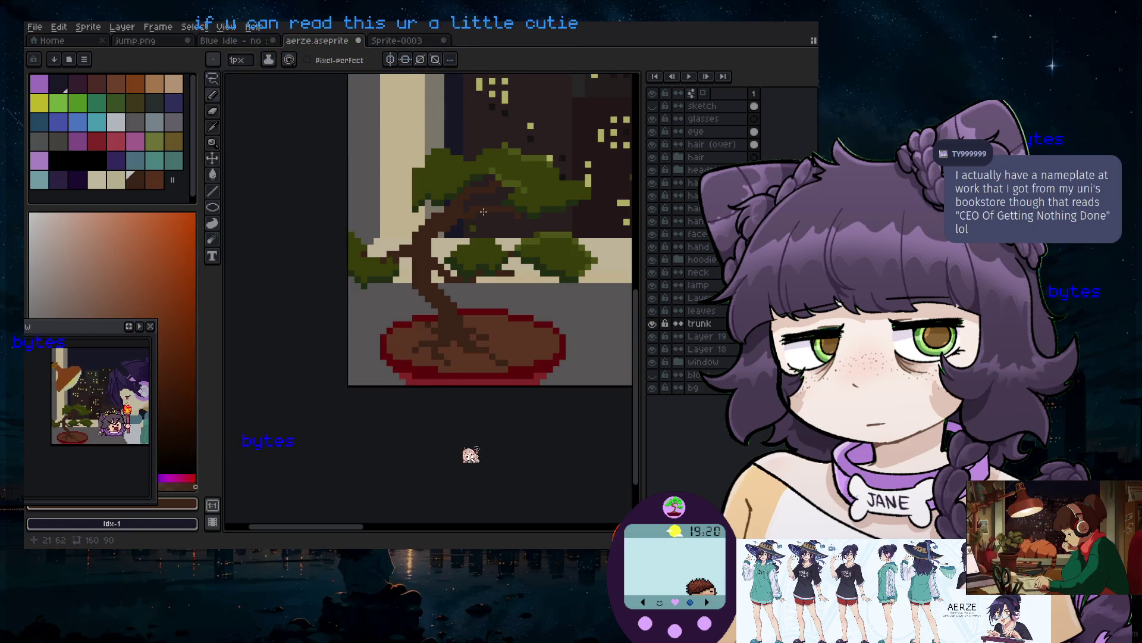
left_click(360, 157)
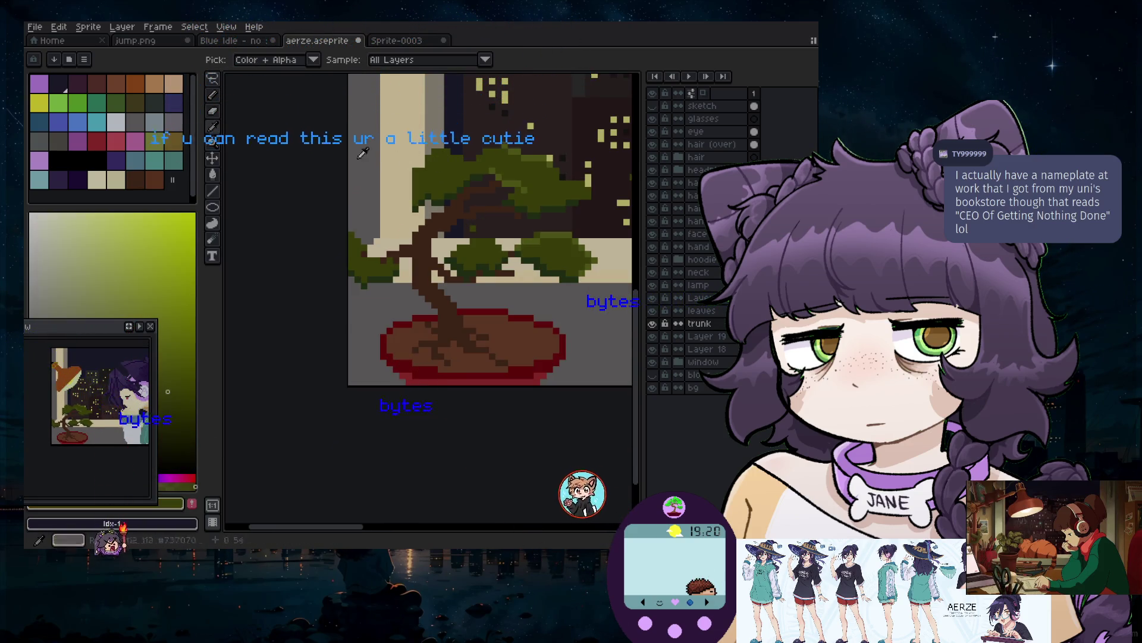
Add a few green pixels to the bonsai foliage
scroll(449, 211, "up", 2)
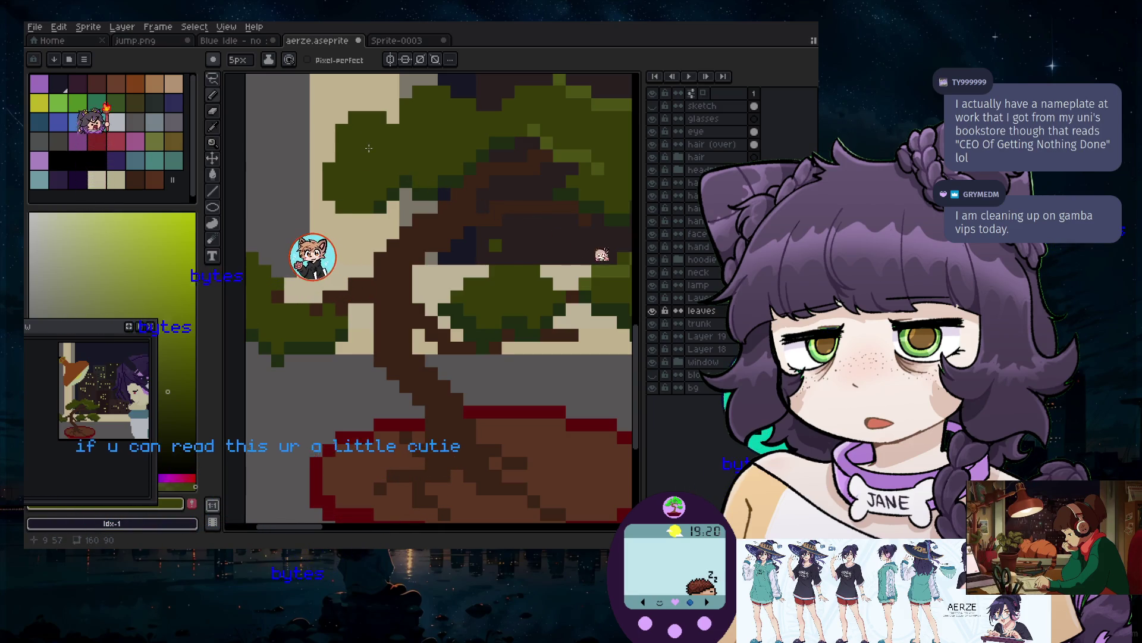
scroll(386, 144, "down", 4)
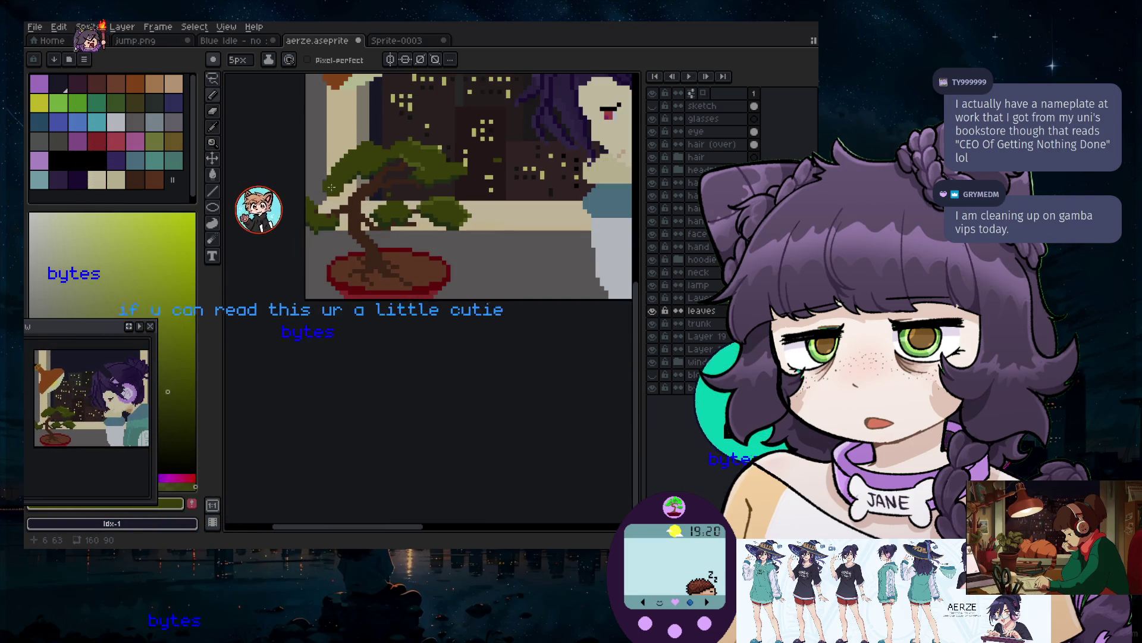
scroll(360, 161, "up", 1)
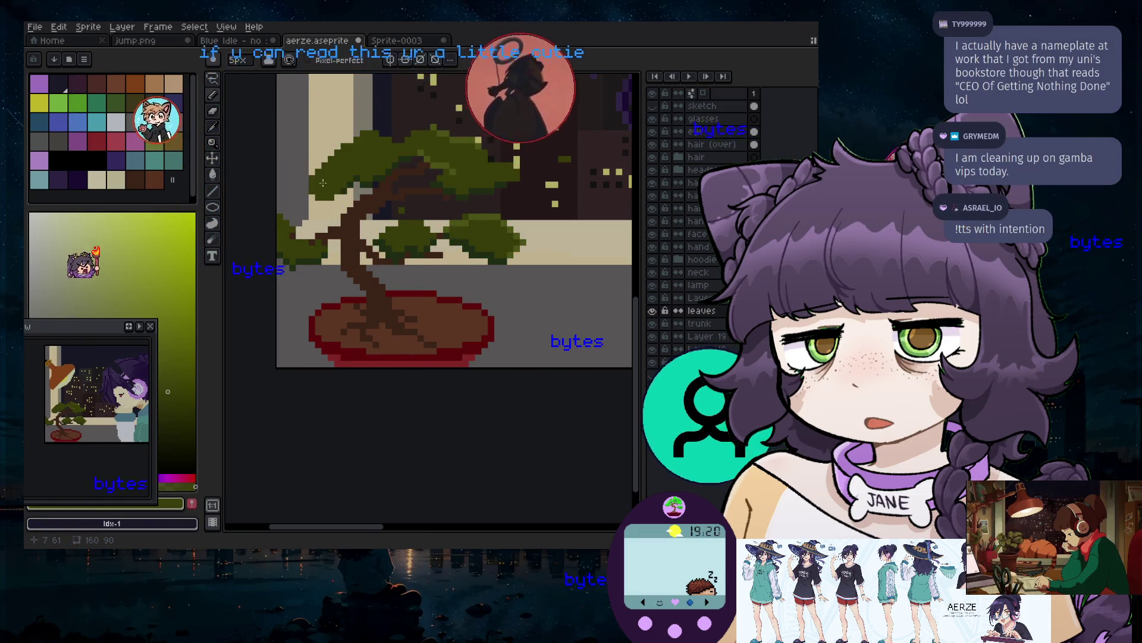
scroll(322, 182, "up", 3)
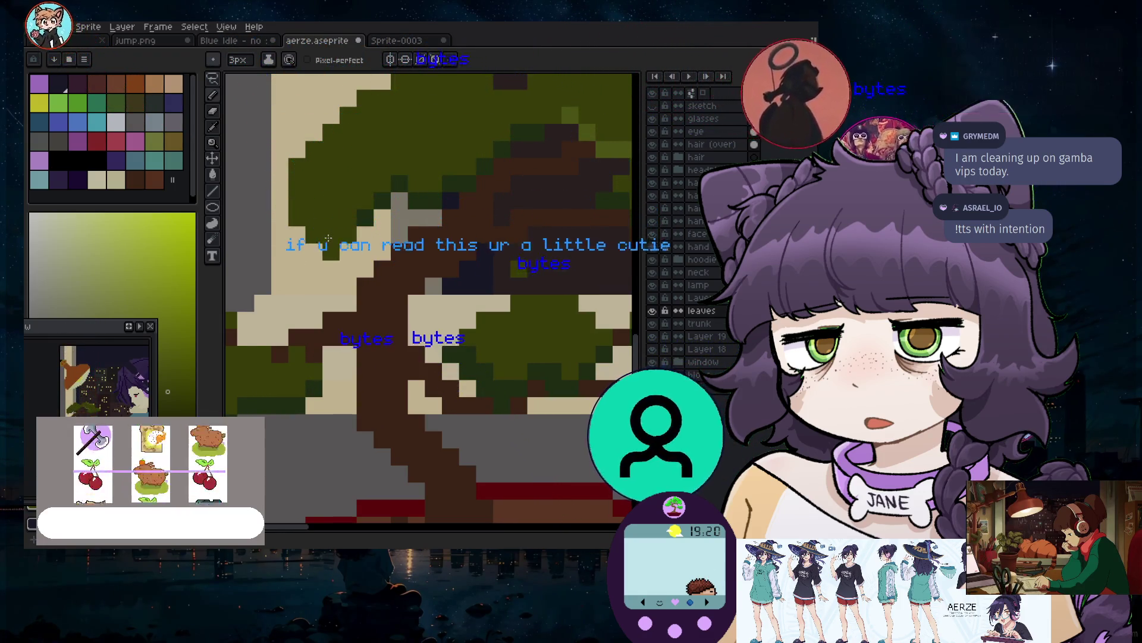
scroll(324, 247, "down", 3)
scroll(313, 262, "up", 3)
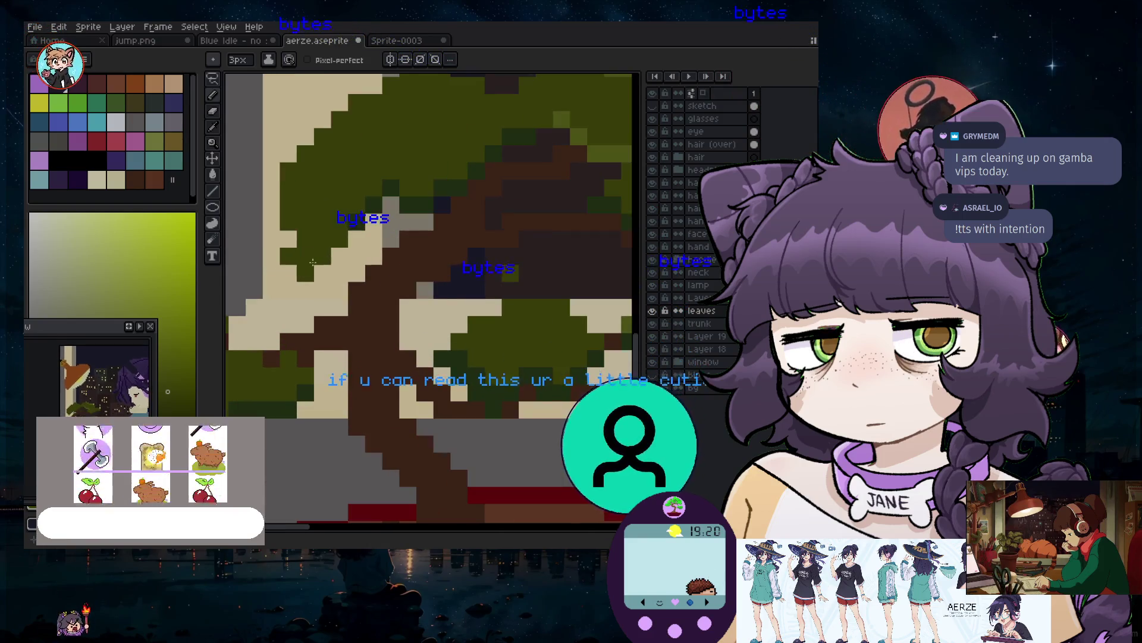
mouse_move(494, 223)
left_mouse_down()
mouse_move(510, 274)
mouse_move(481, 273)
left_mouse_up()
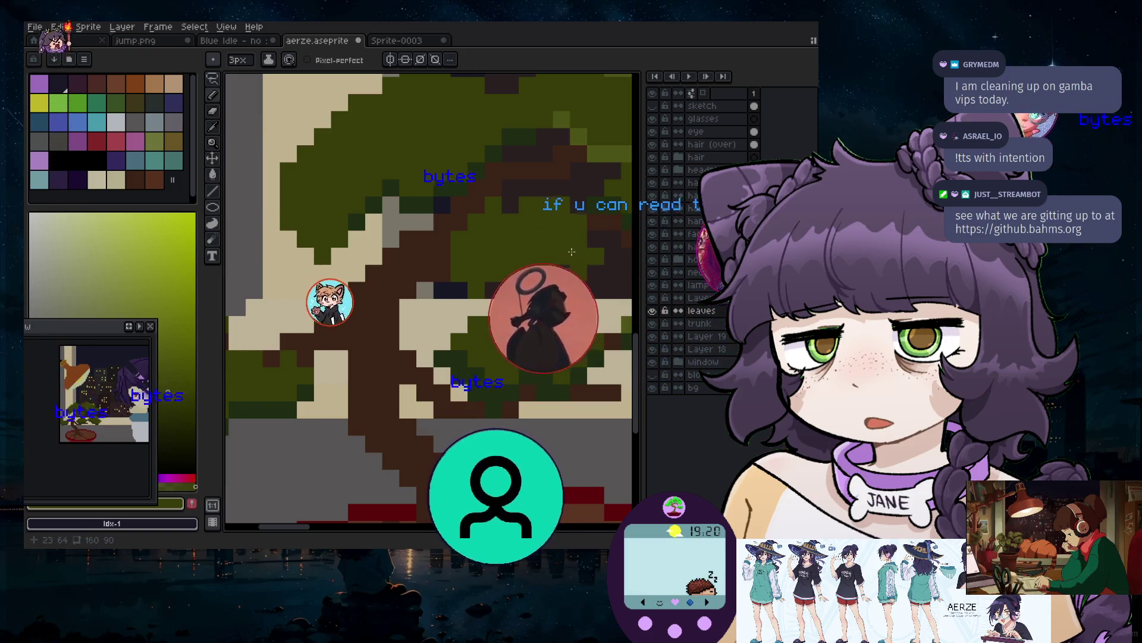
Switch to the Eraser to clean up pixels around the foliage
scroll(560, 254, "down", 5)
scroll(473, 285, "up", 5)
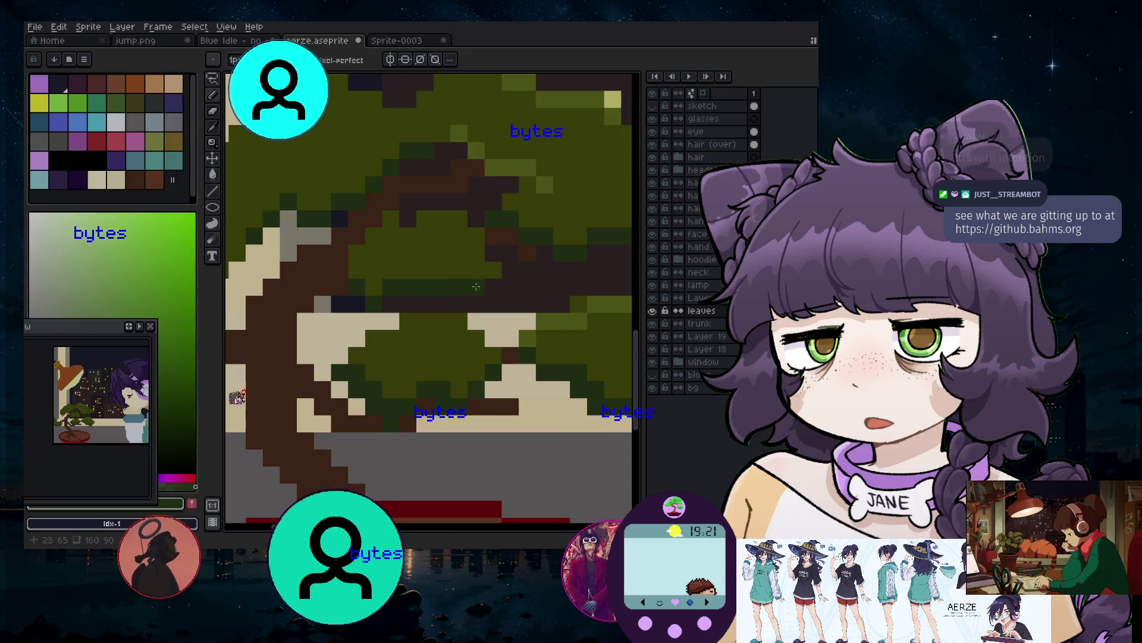
scroll(451, 285, "down", 5)
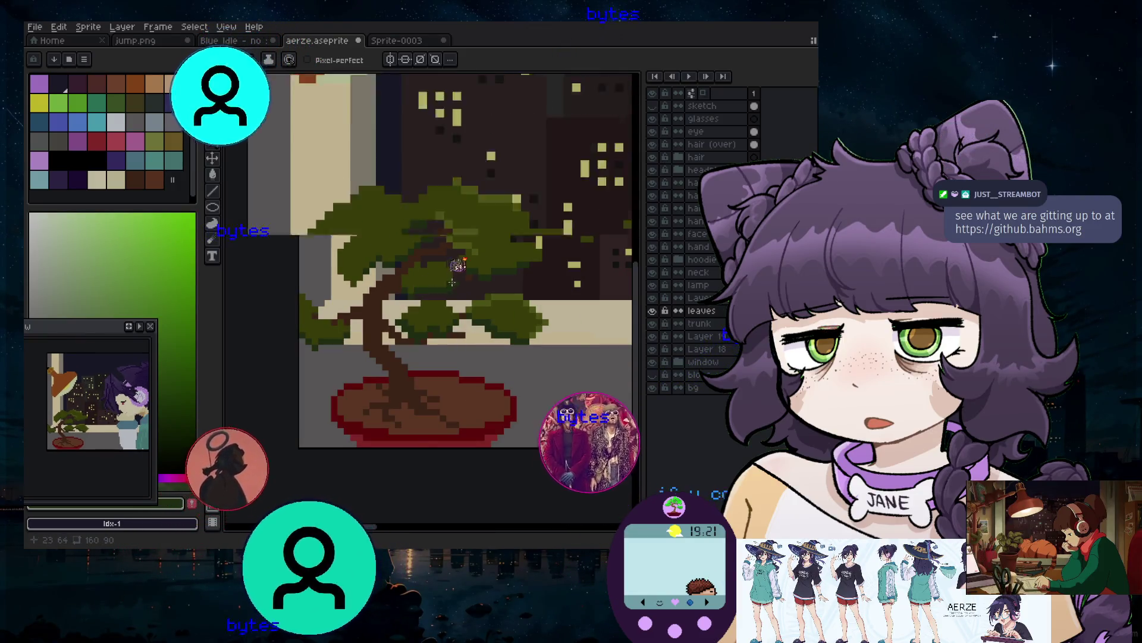
scroll(441, 280, "up", 5)
left_click(212, 110)
scroll(426, 255, "up", 2)
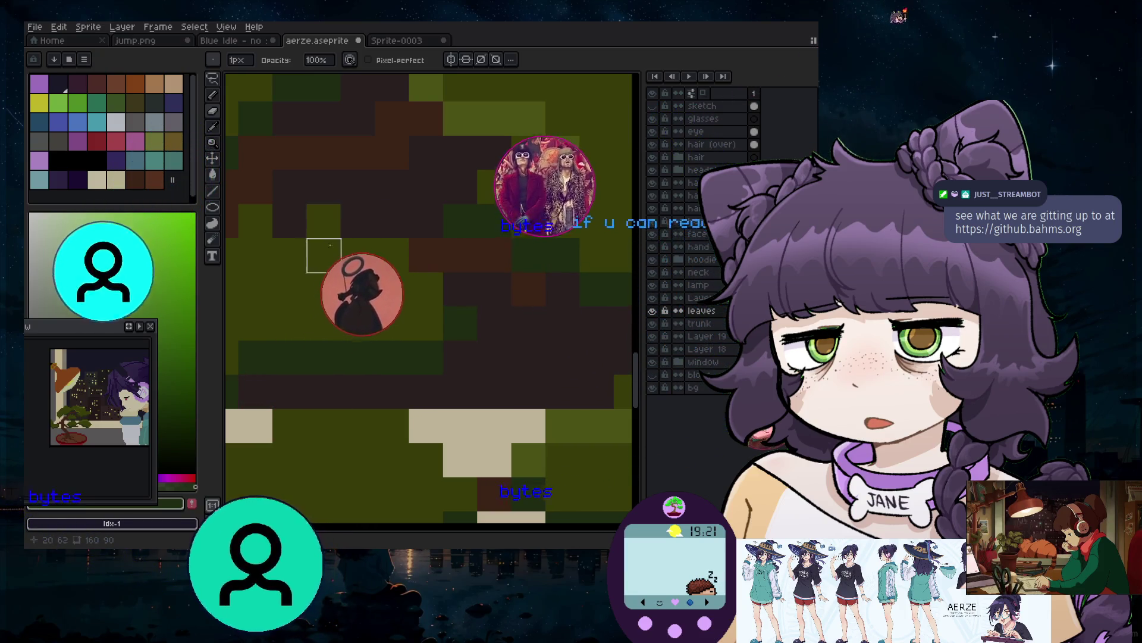
scroll(353, 279, "down", 2)
scroll(353, 279, "down", 1)
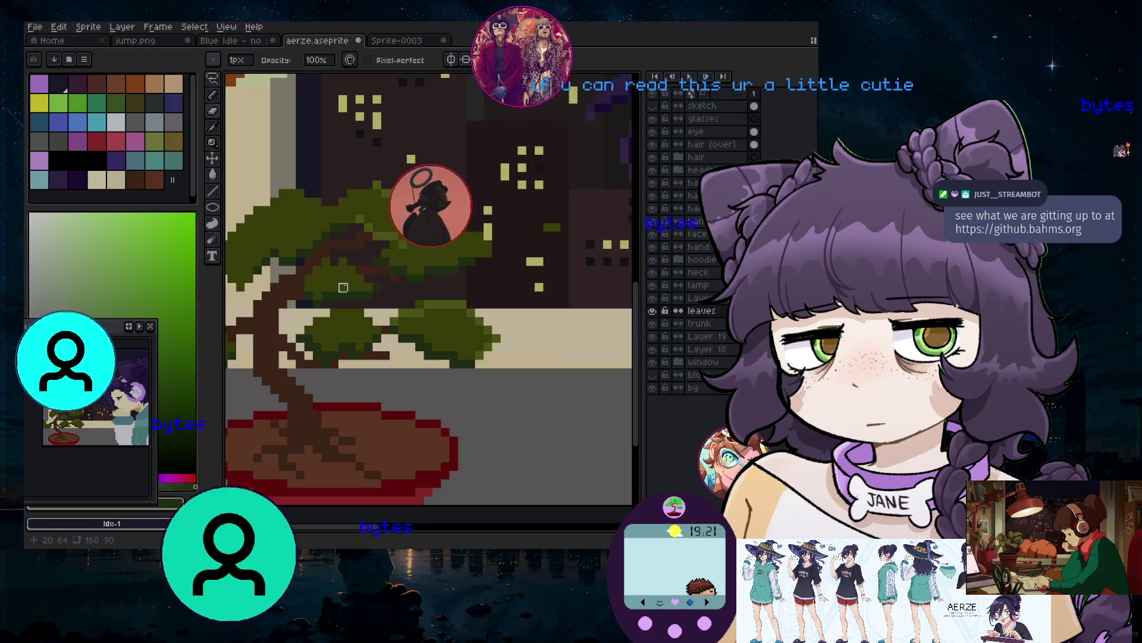
scroll(377, 426, "down", 1)
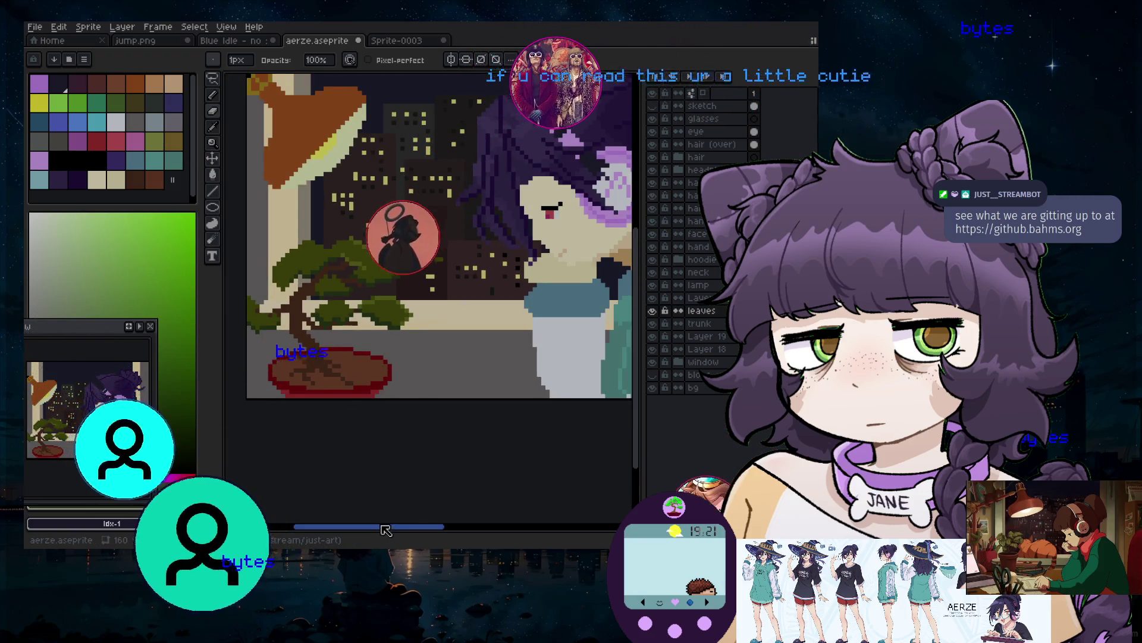
scroll(366, 264, "up", 2)
scroll(366, 263, "up", 2)
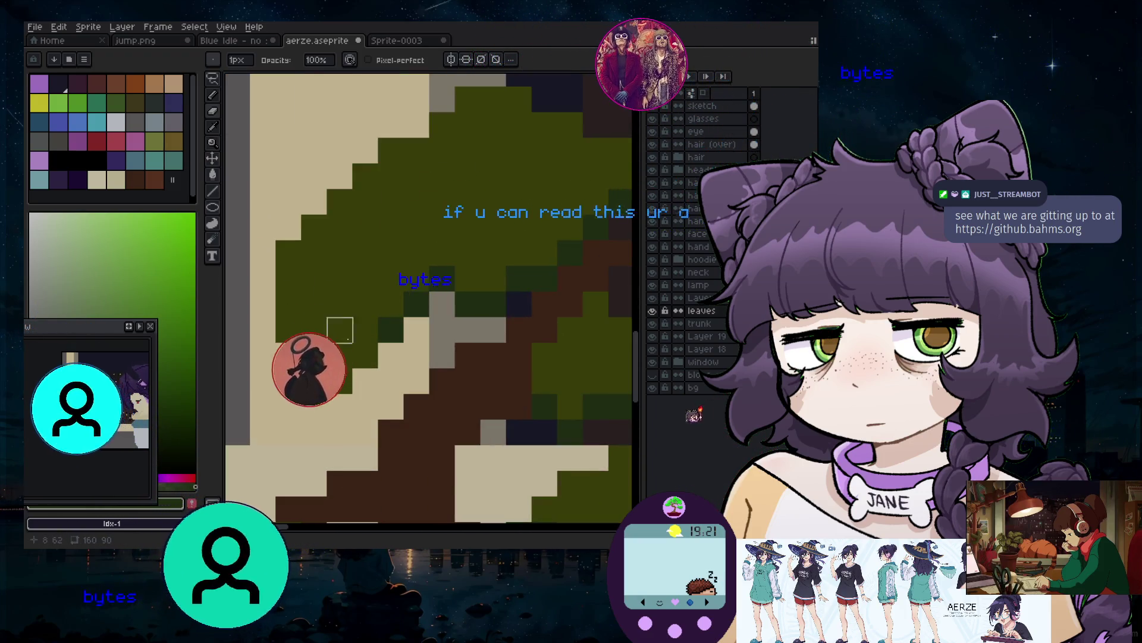
scroll(339, 327, "down", 1)
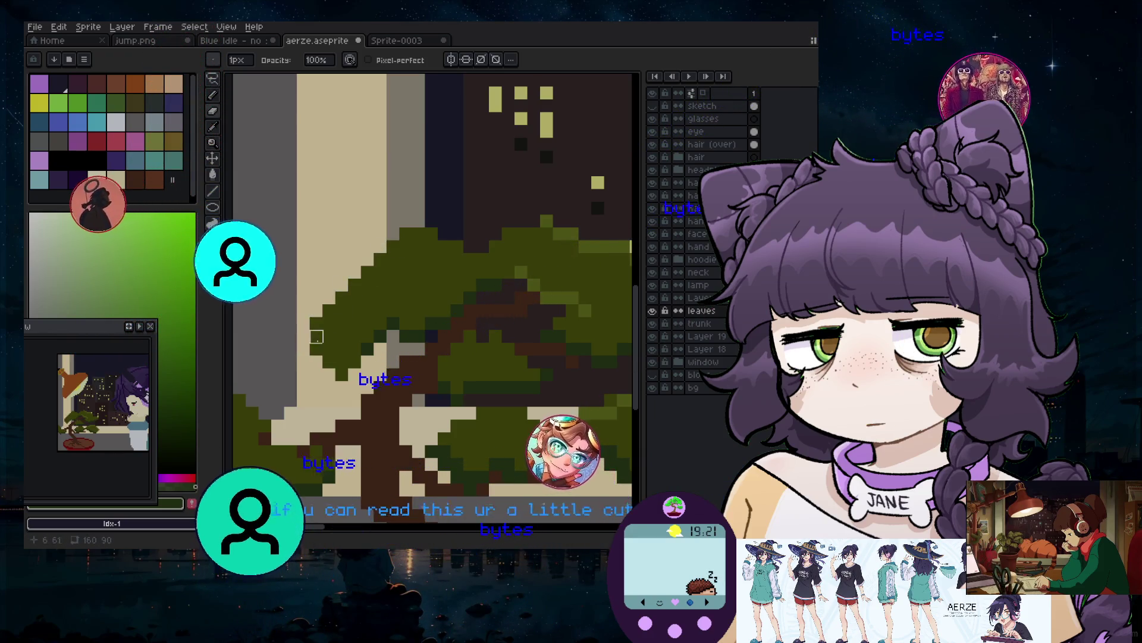
Sample the olive leaf green from the tree and return to the Pencil
key("i")
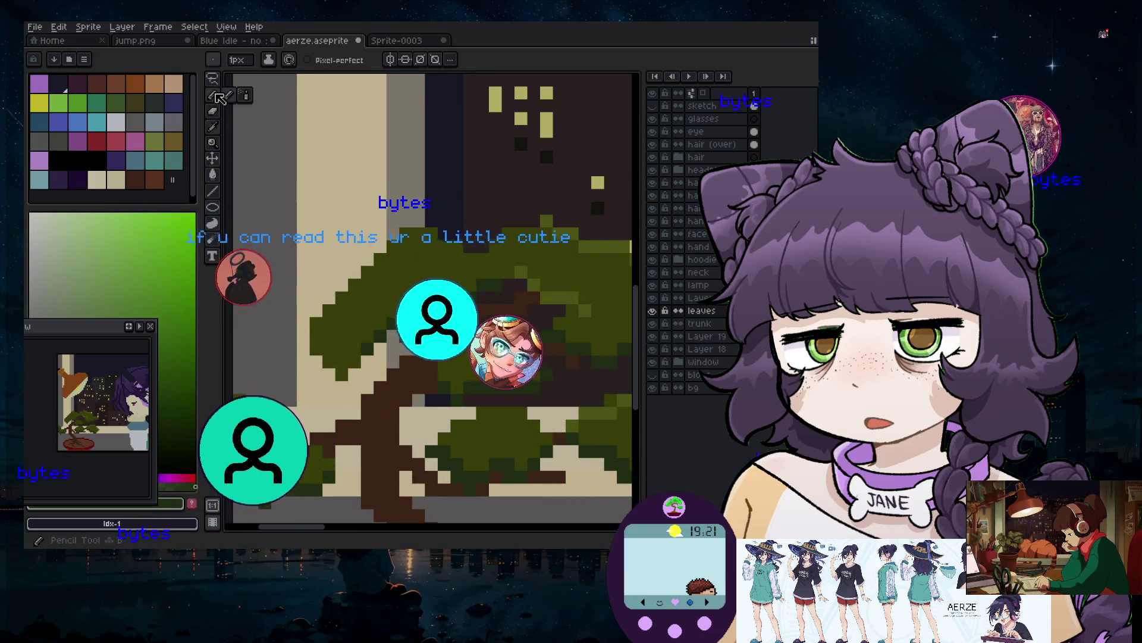
key("b")
scroll(324, 356, "up", 2)
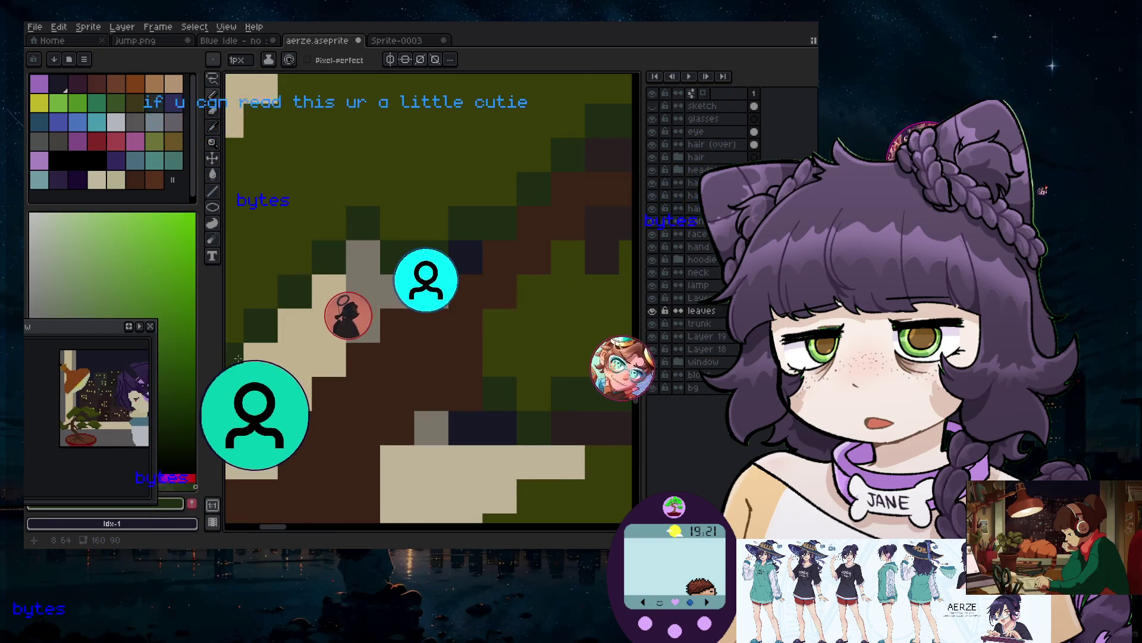
scroll(238, 357, "down", 3)
scroll(428, 475, "down", 2)
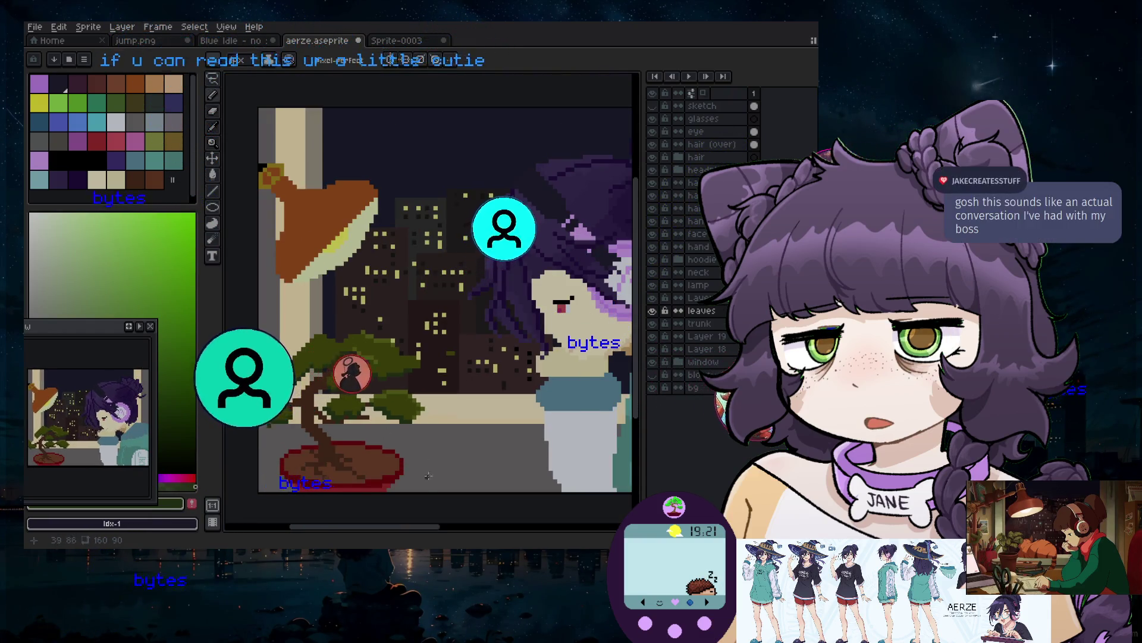
scroll(406, 442, "down", 2)
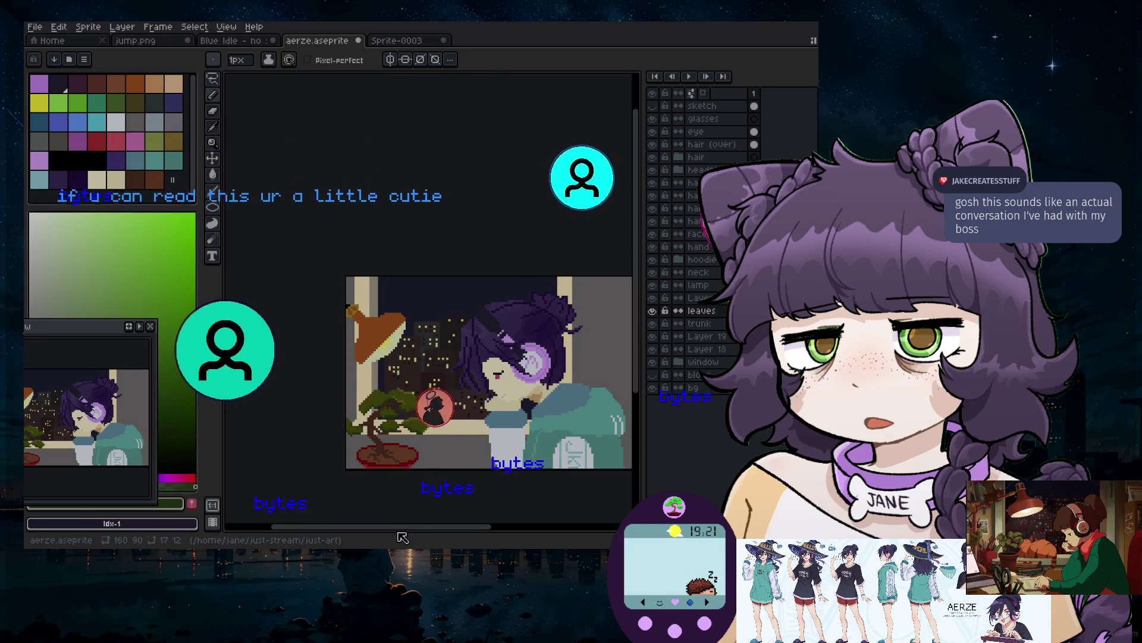
scroll(369, 417, "up", 4)
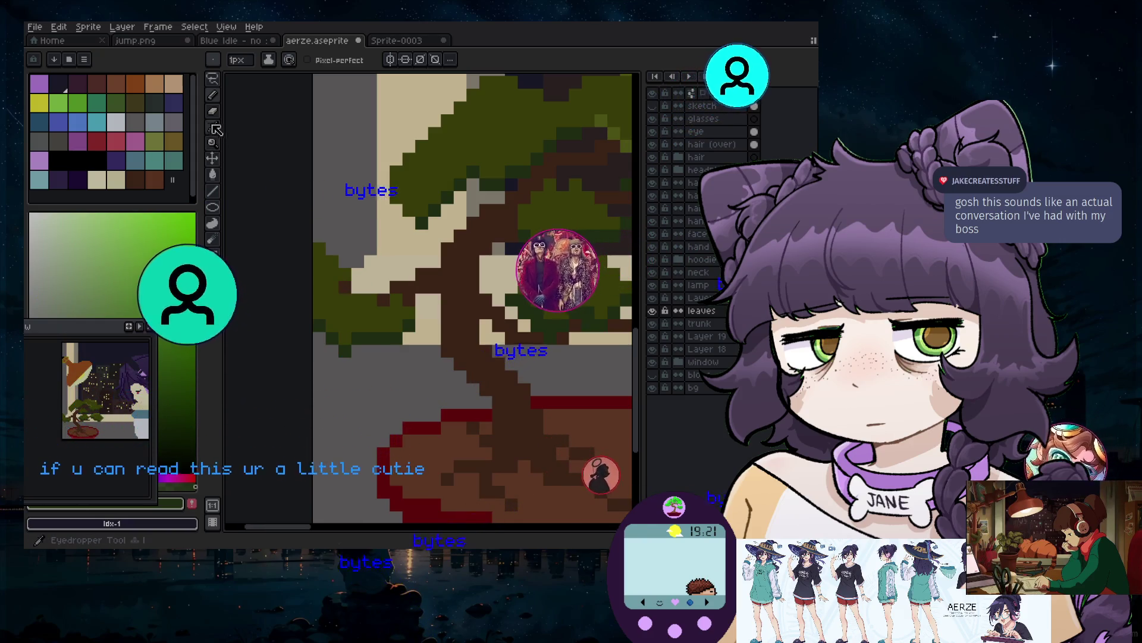
key("i")
scroll(476, 253, "down", 2)
scroll(536, 220, "up", 2)
left_click(558, 199)
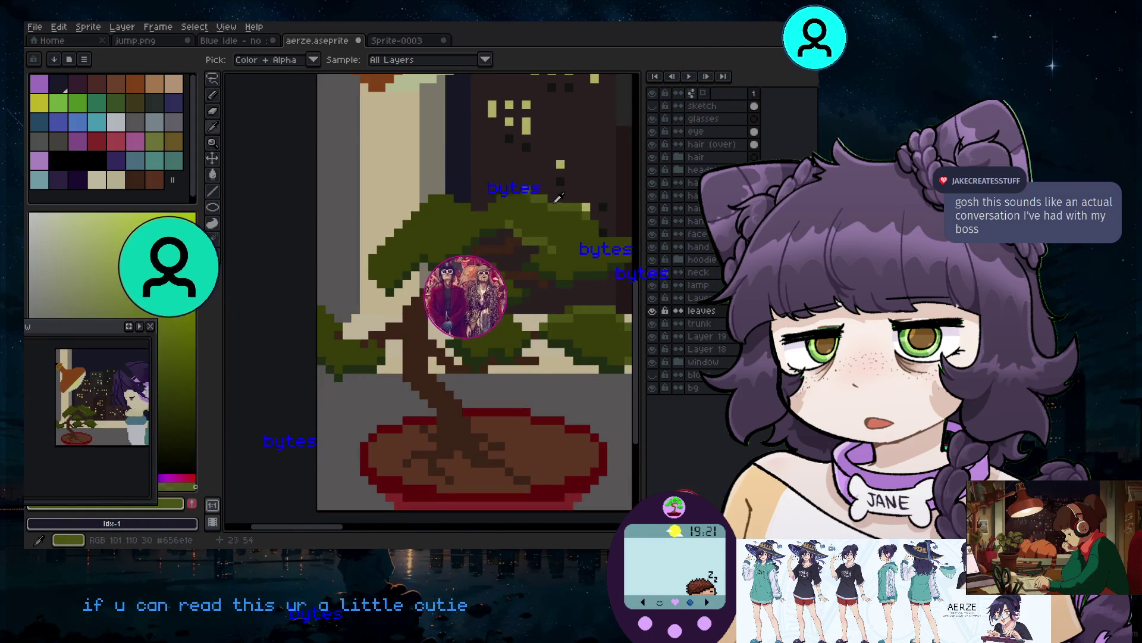
key("b")
Pick the olive green from the bonsai leaves again as the drawing colour
scroll(347, 398, "up", 2)
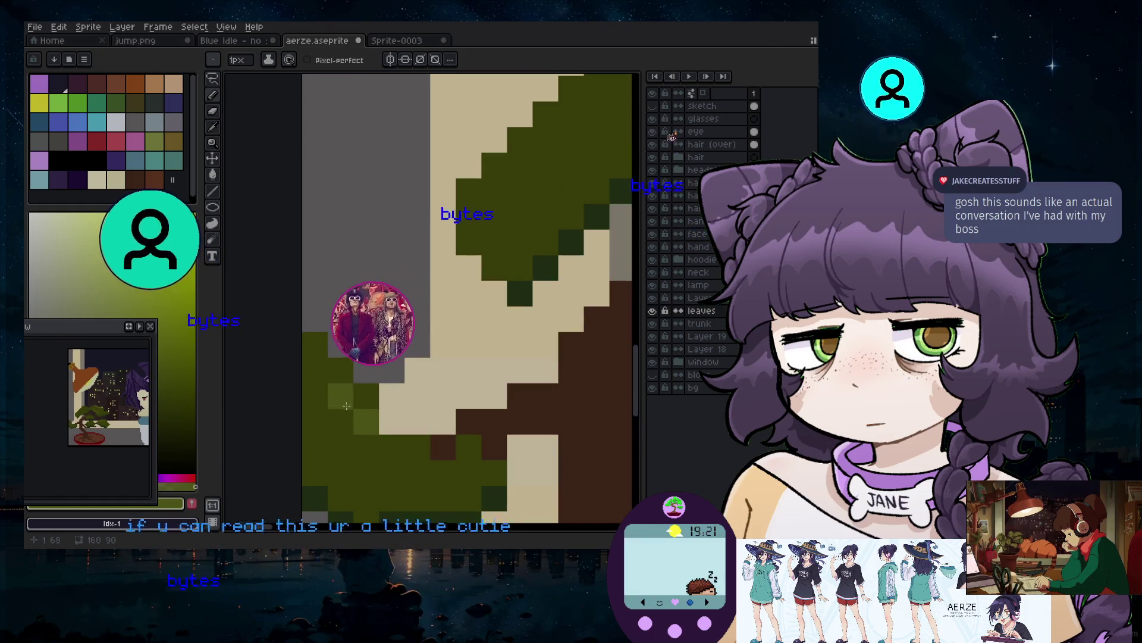
scroll(347, 426, "down", 2)
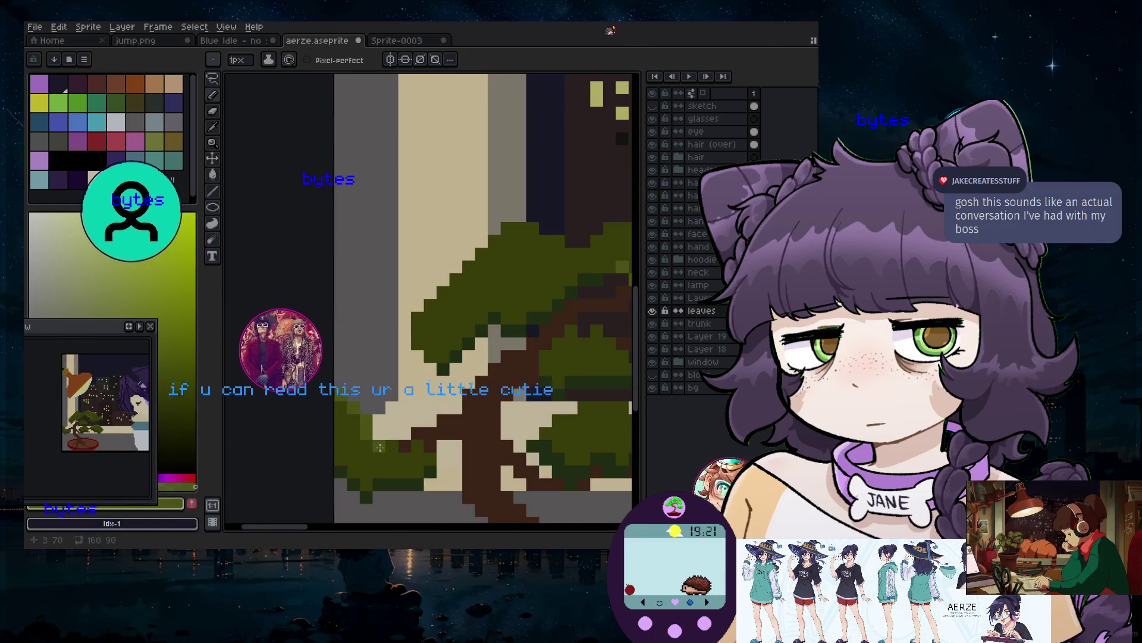
scroll(394, 451, "down", 2)
scroll(506, 440, "up", 1)
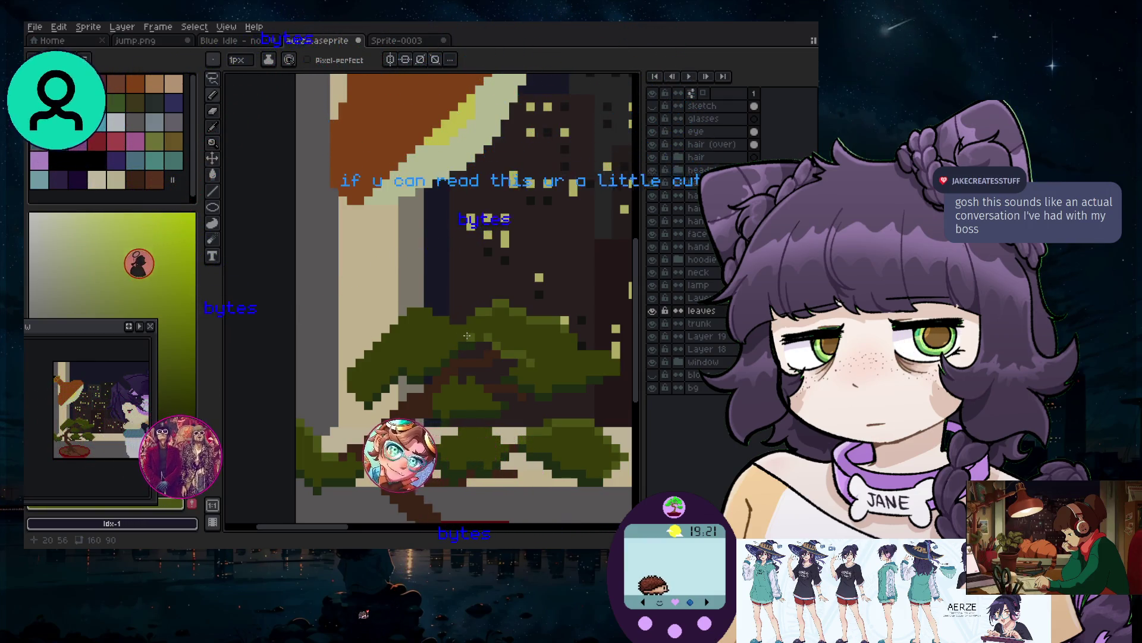
scroll(464, 337, "up", 2)
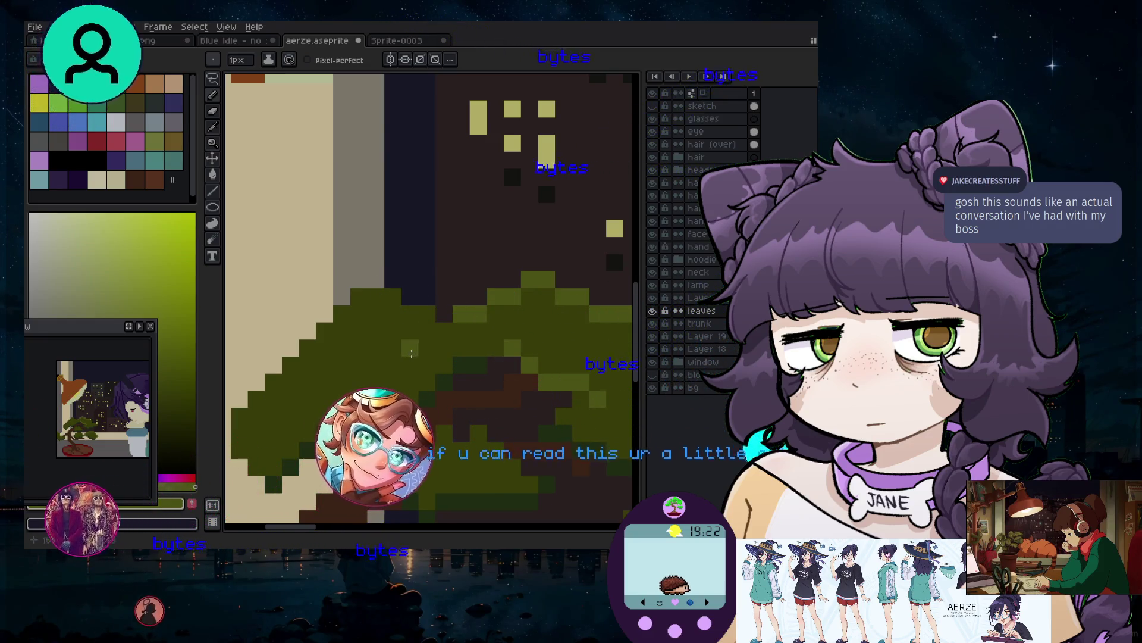
scroll(411, 354, "down", 5)
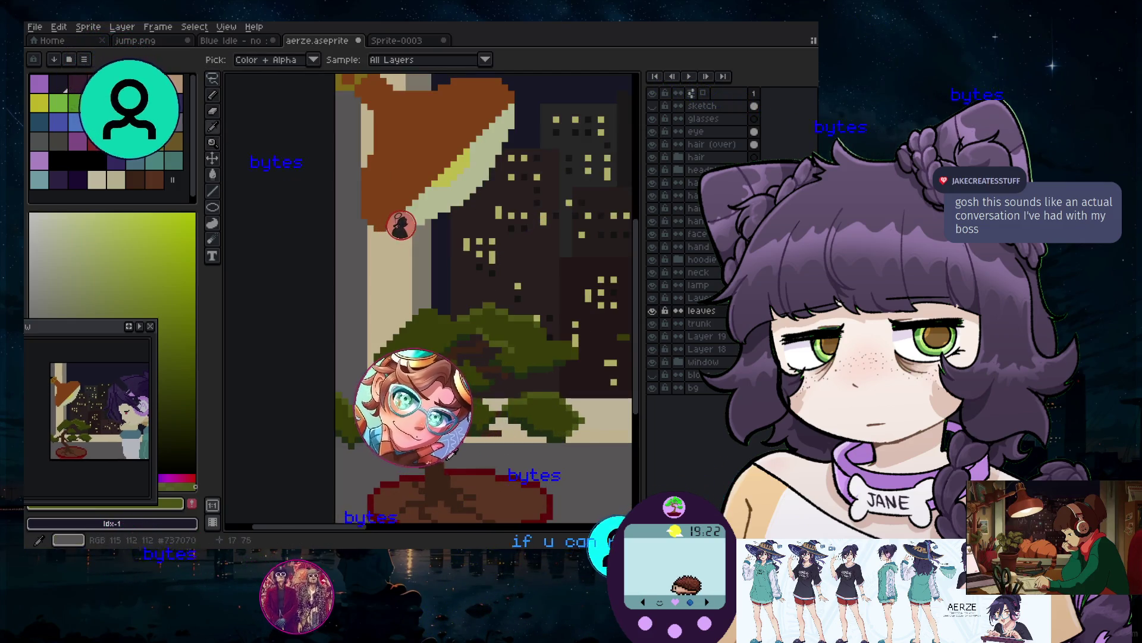
scroll(417, 238, "up", 1)
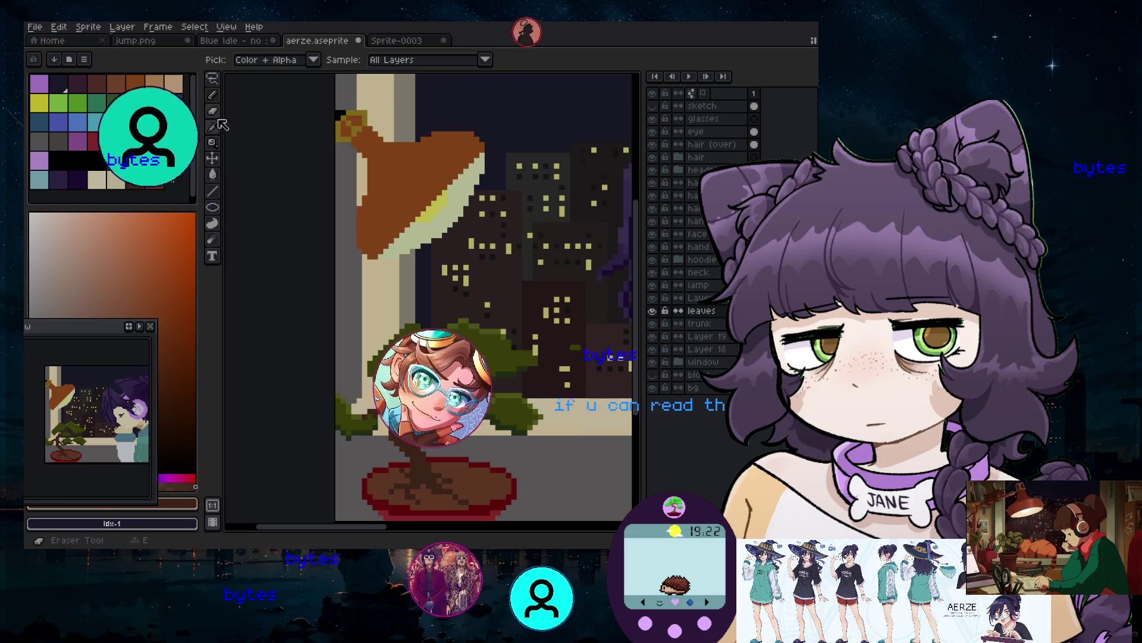
scroll(453, 426, "down", 2)
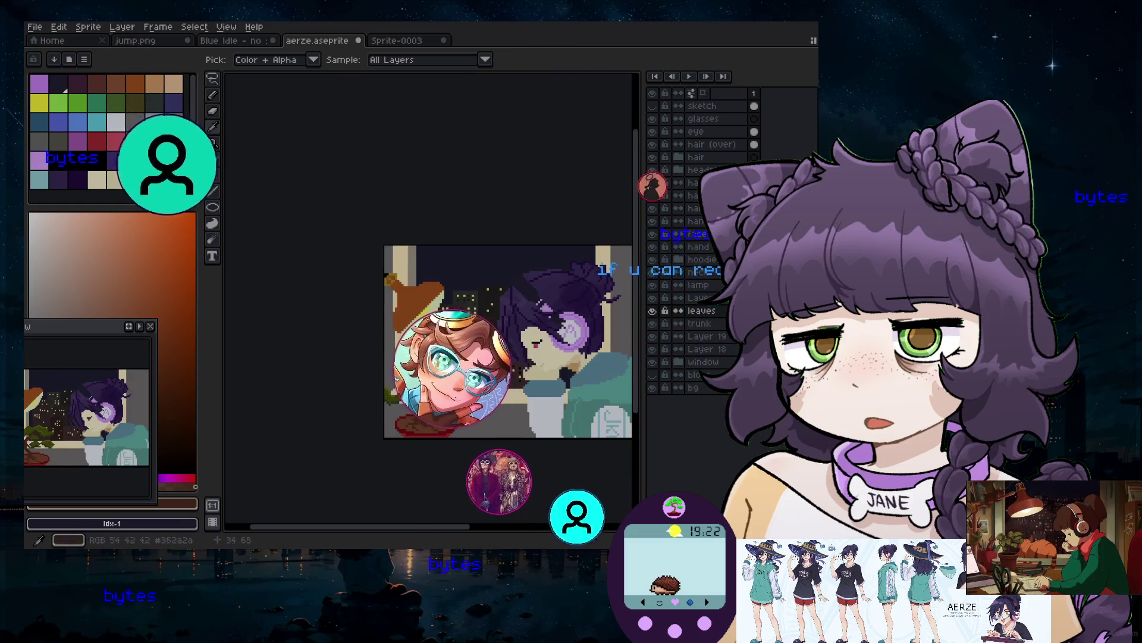
scroll(461, 447, "up", 1)
scroll(476, 440, "up", 1)
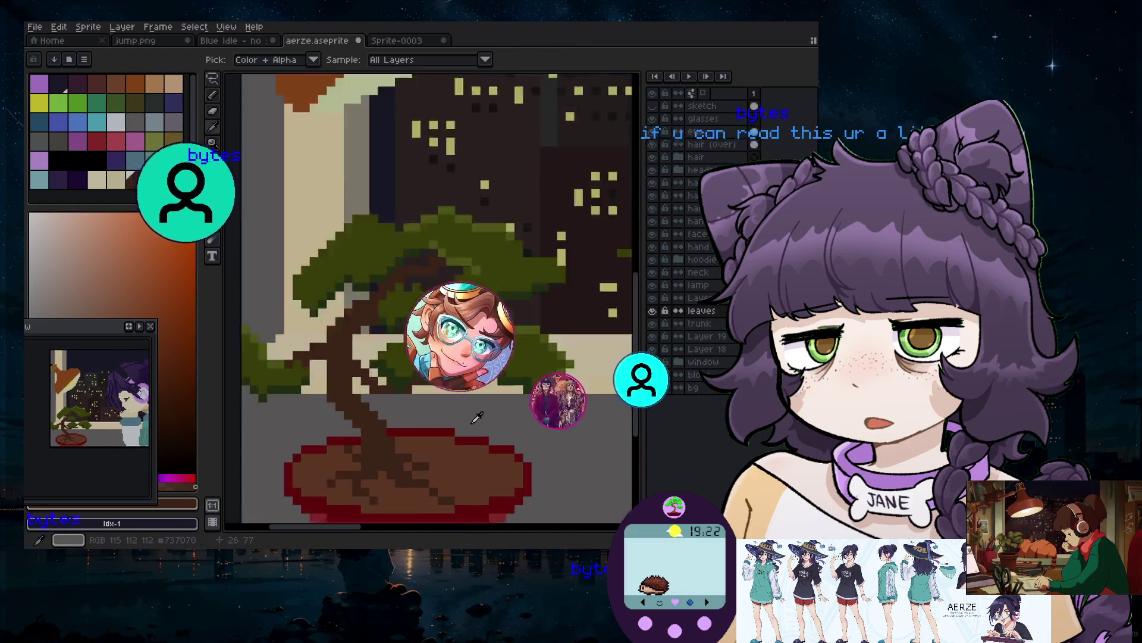
scroll(494, 446, "down", 1)
scroll(510, 449, "down", 1)
scroll(510, 449, "down", 1)
scroll(488, 441, "up", 4)
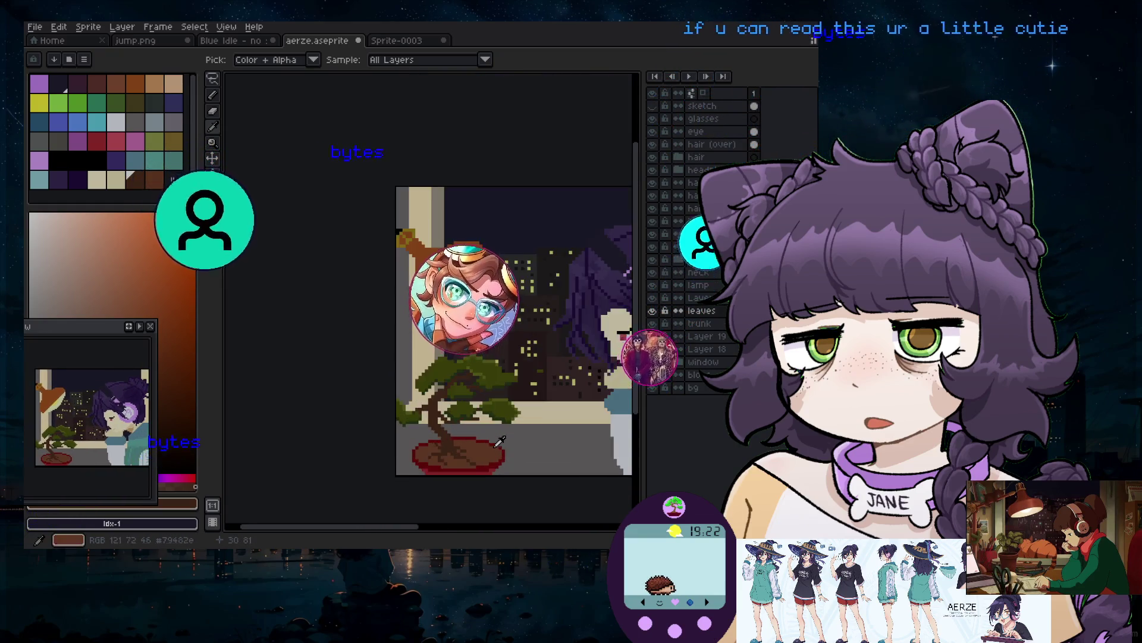
scroll(456, 415, "down", 1)
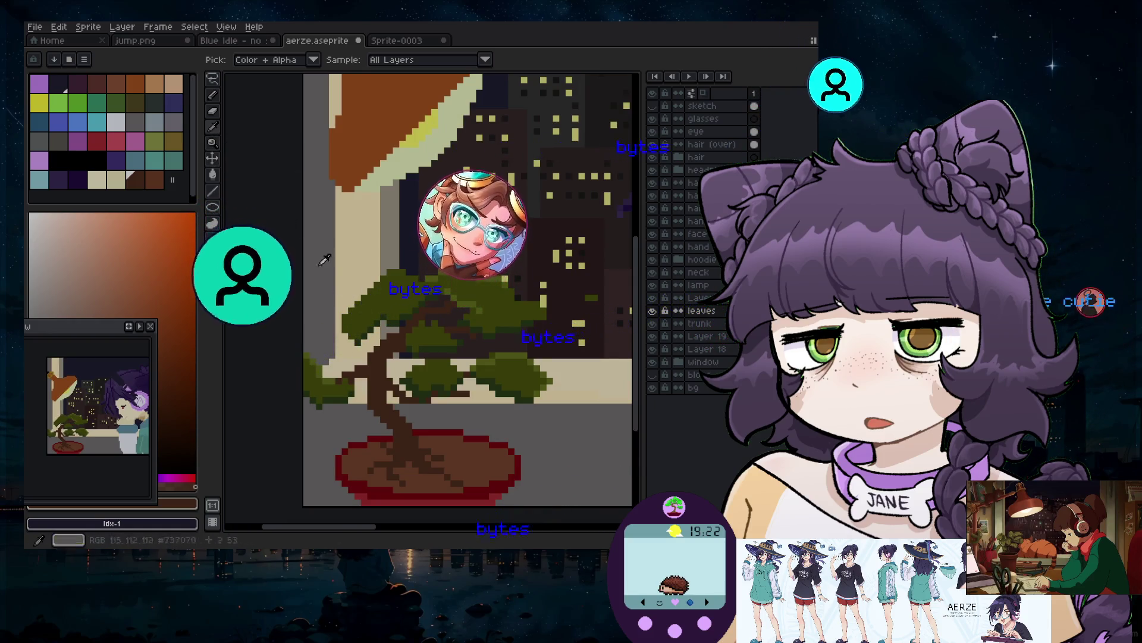
left_click(408, 306)
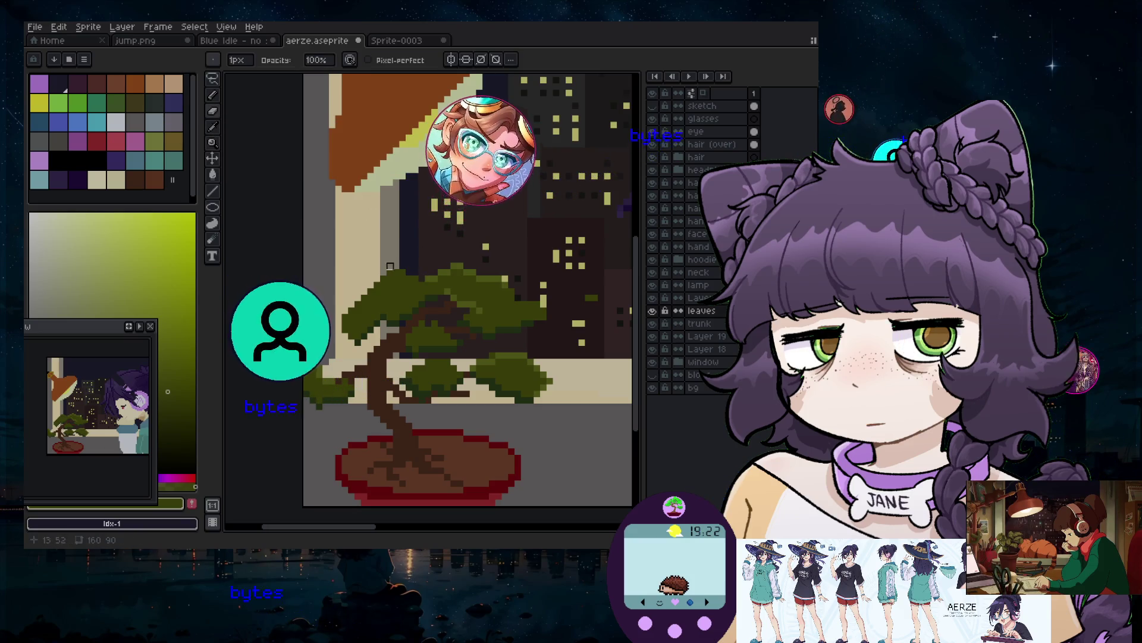
scroll(380, 269, "down", 1)
scroll(384, 272, "up", 3)
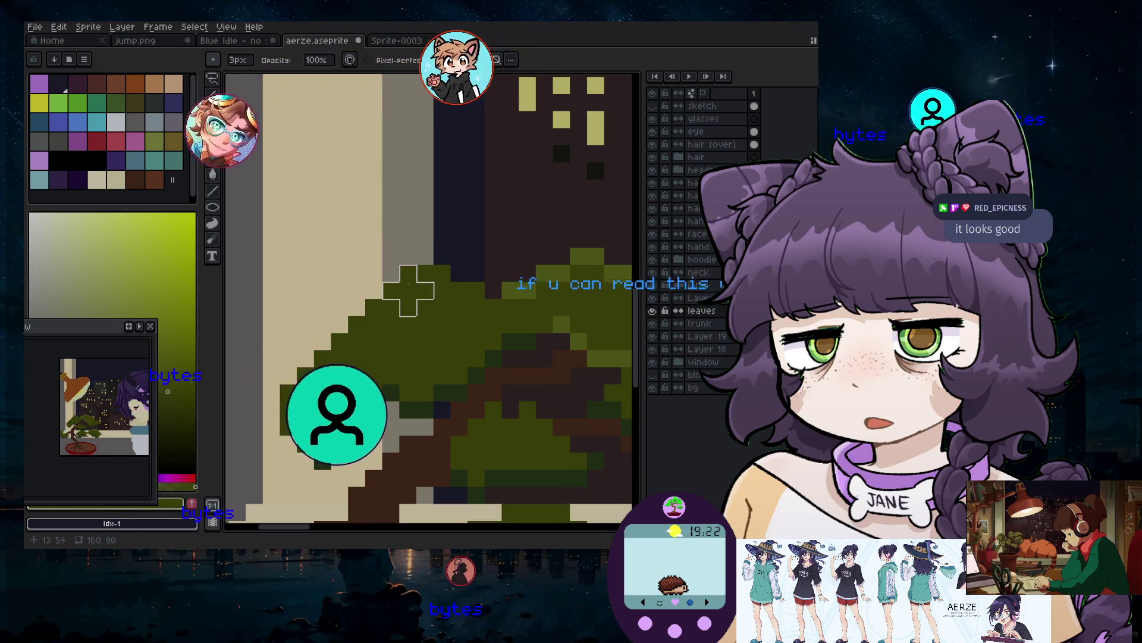
scroll(306, 325, "down", 3)
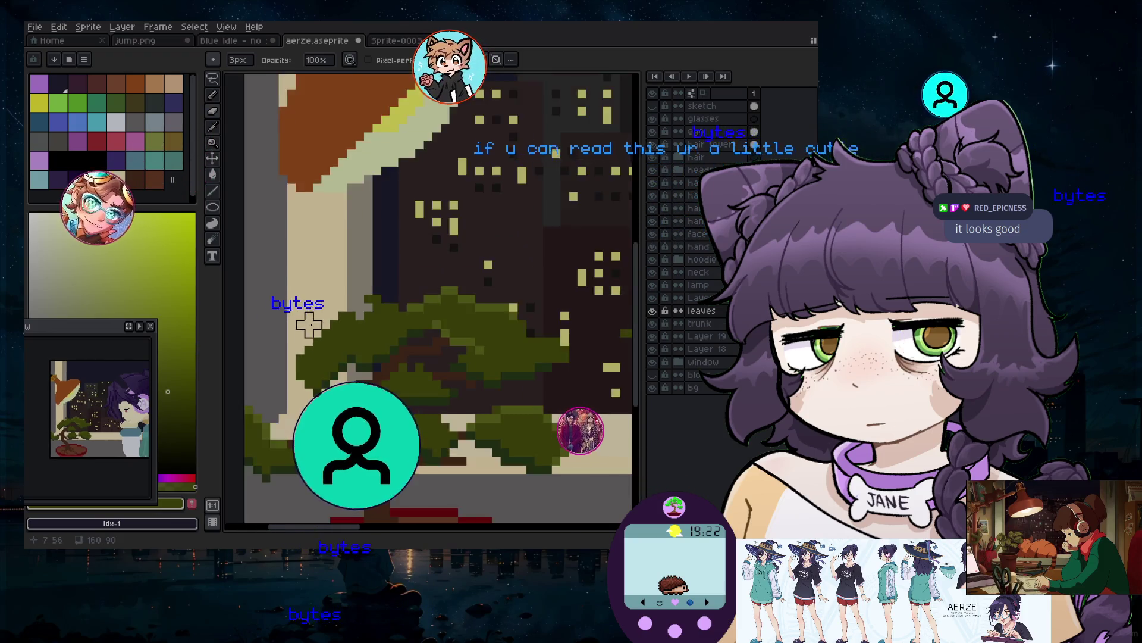
scroll(327, 311, "up", 3)
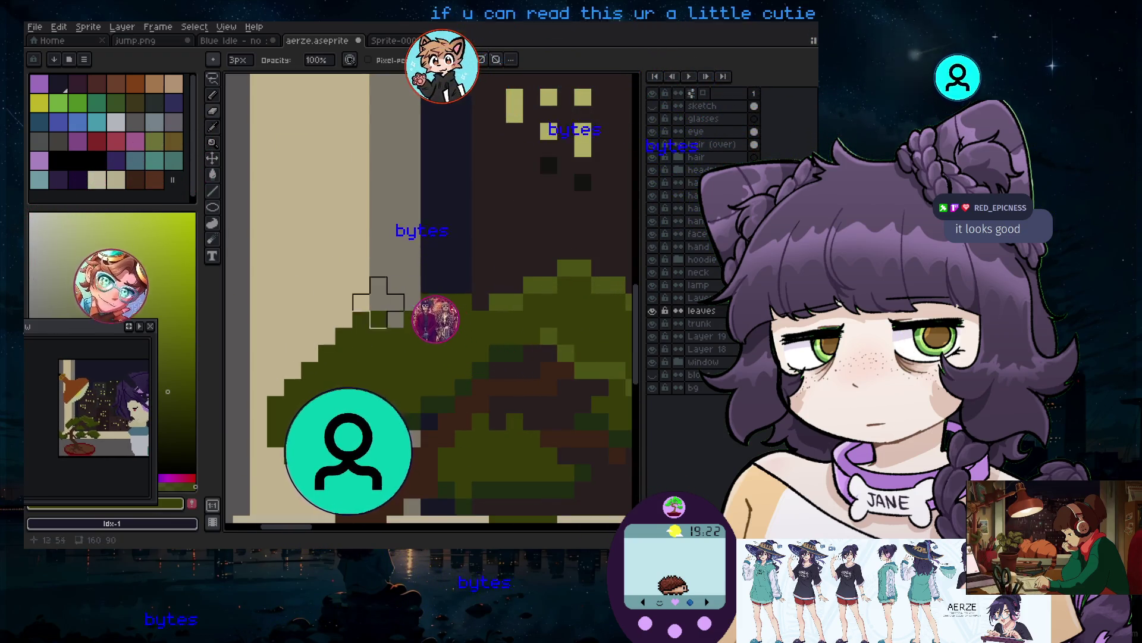
scroll(332, 378, "down", 2)
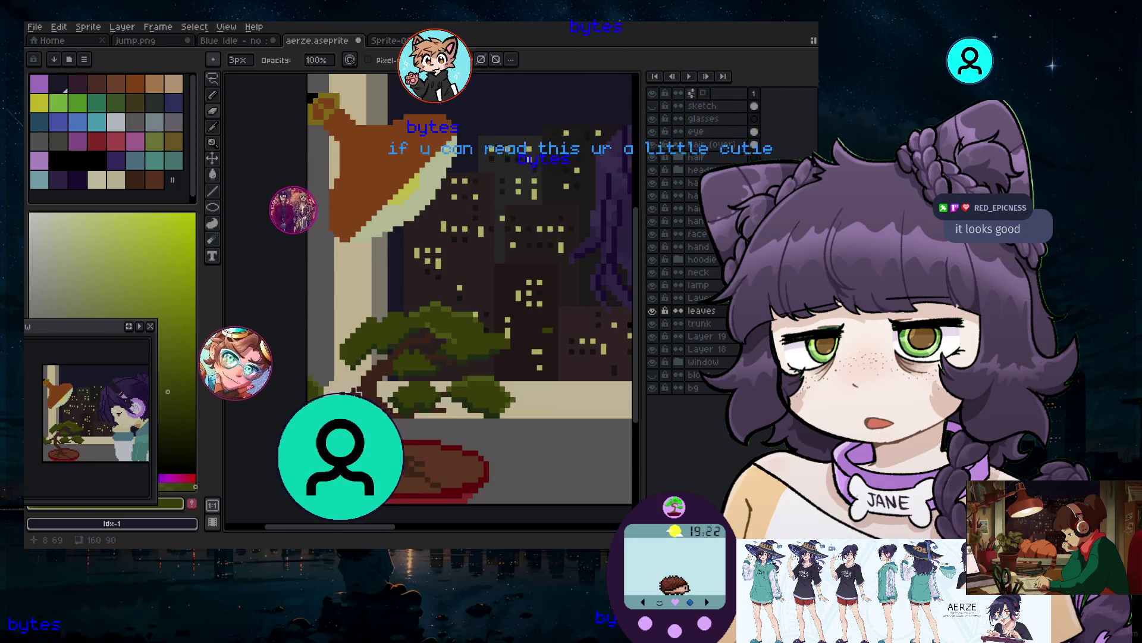
scroll(348, 373, "up", 3)
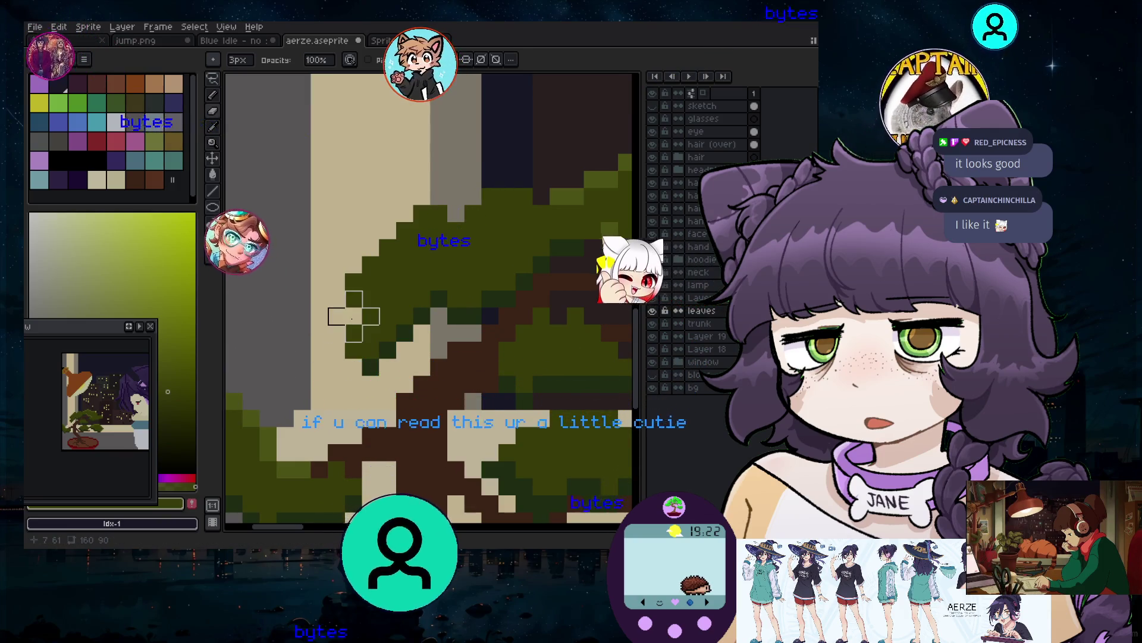
scroll(267, 369, "down", 3)
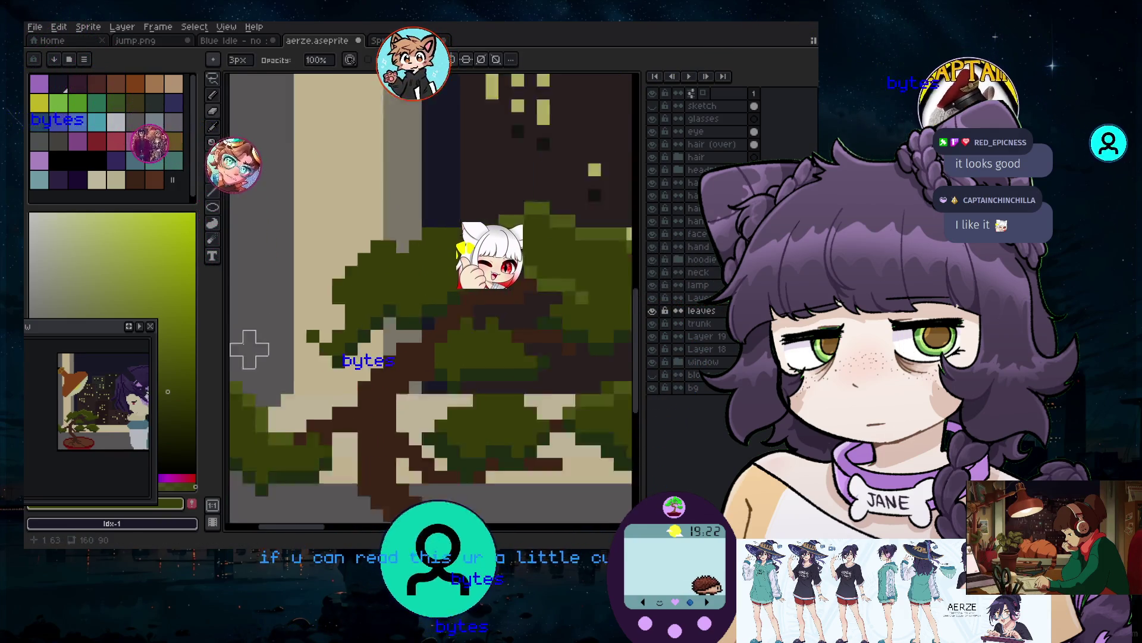
scroll(290, 323, "up", 3)
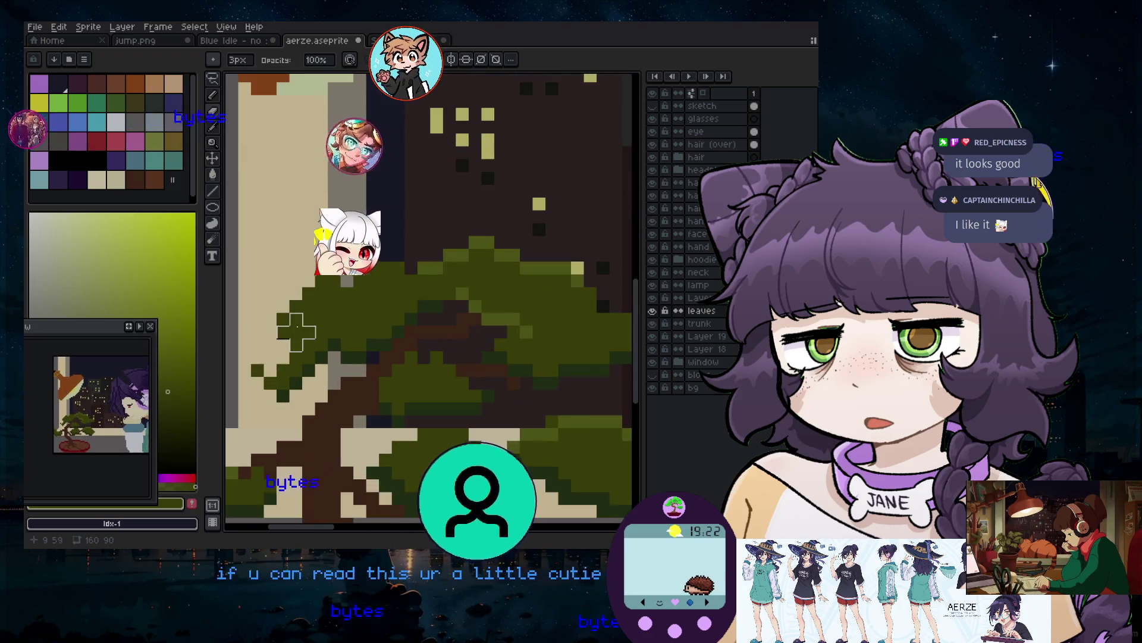
scroll(283, 332, "down", 4)
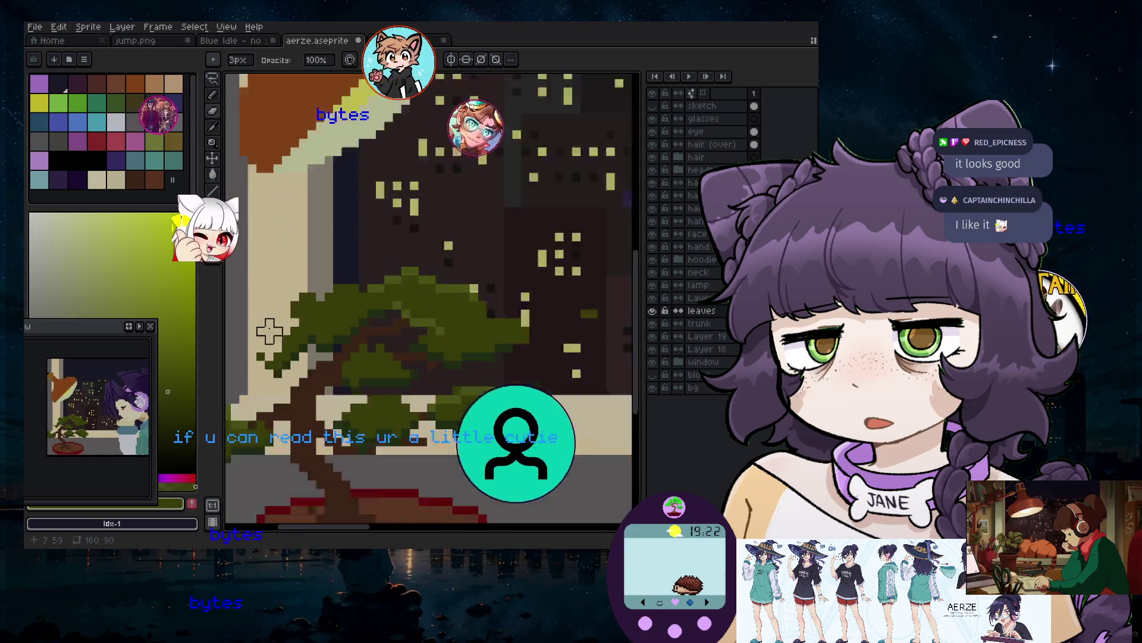
scroll(292, 357, "up", 8)
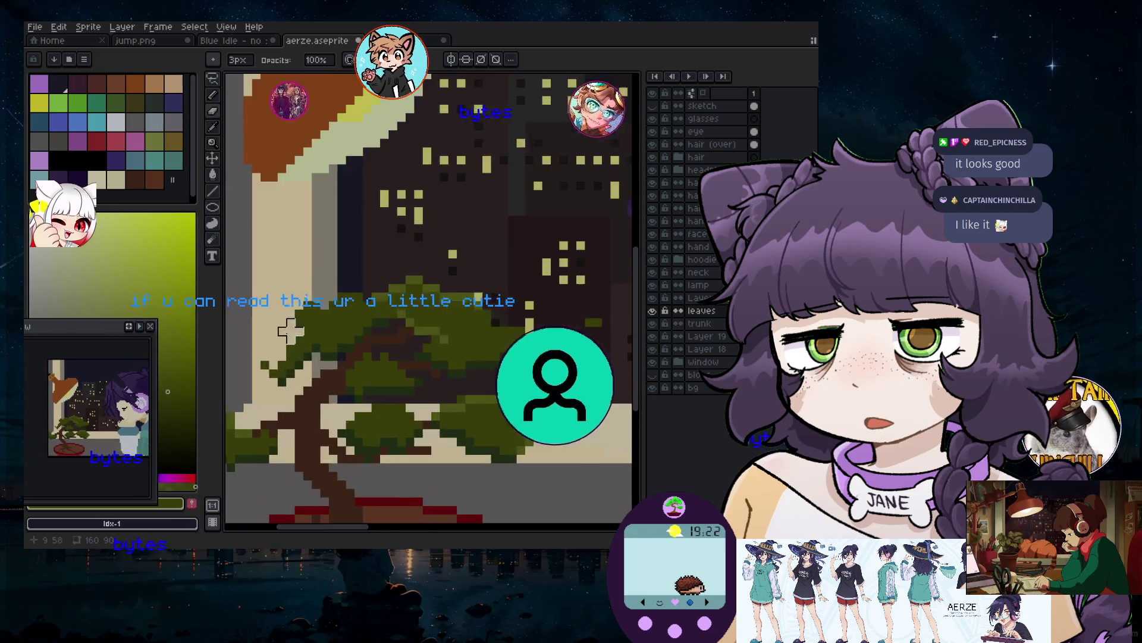
key("i")
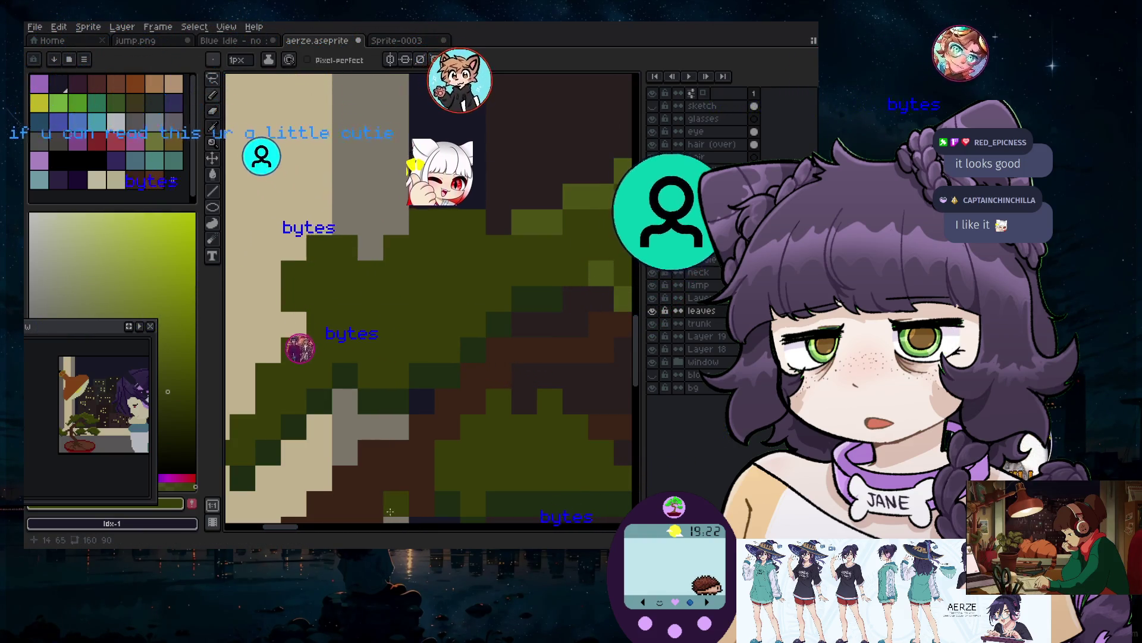
Sample the tan colour beside the leaves and go back to the Pencil
scroll(291, 416, "down", 4)
scroll(292, 463, "up", 4)
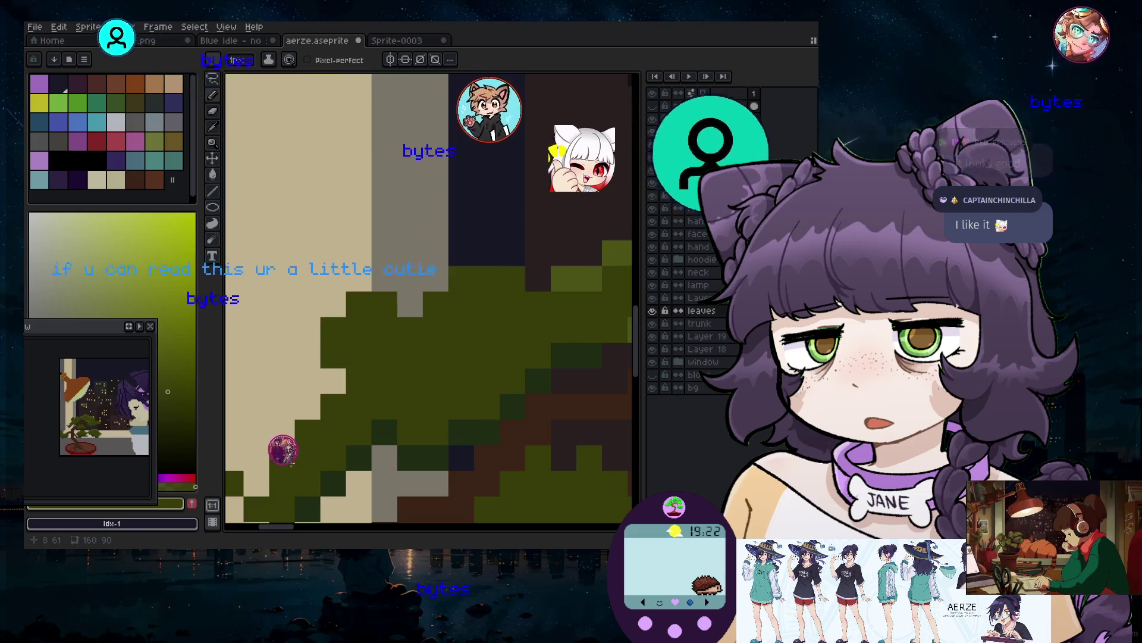
scroll(259, 482, "down", 4)
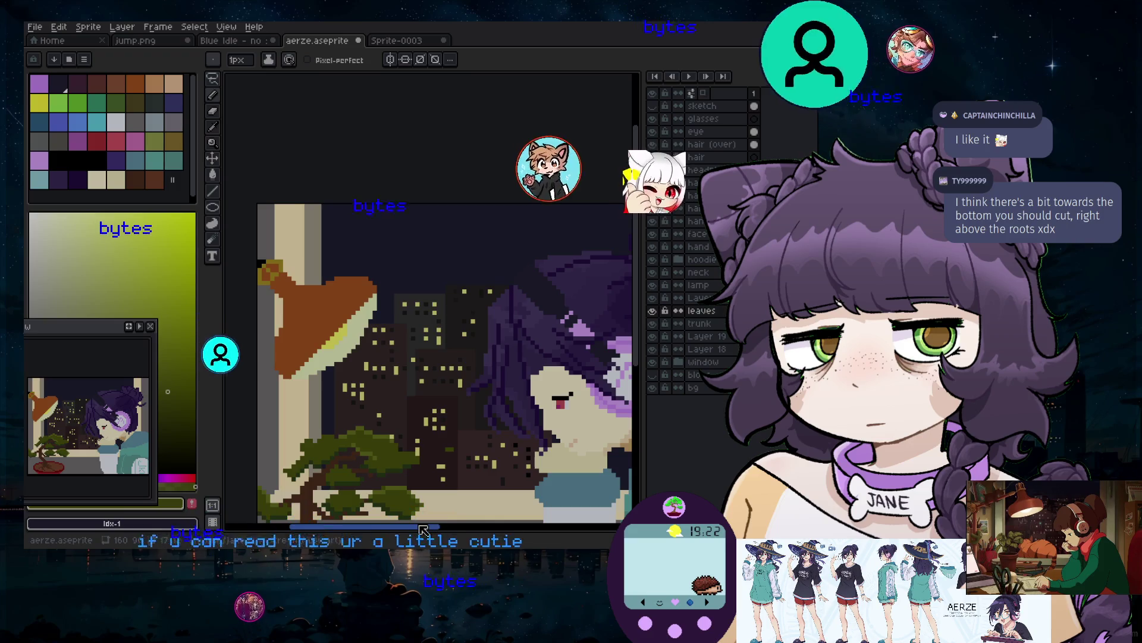
scroll(429, 327, "up", 4)
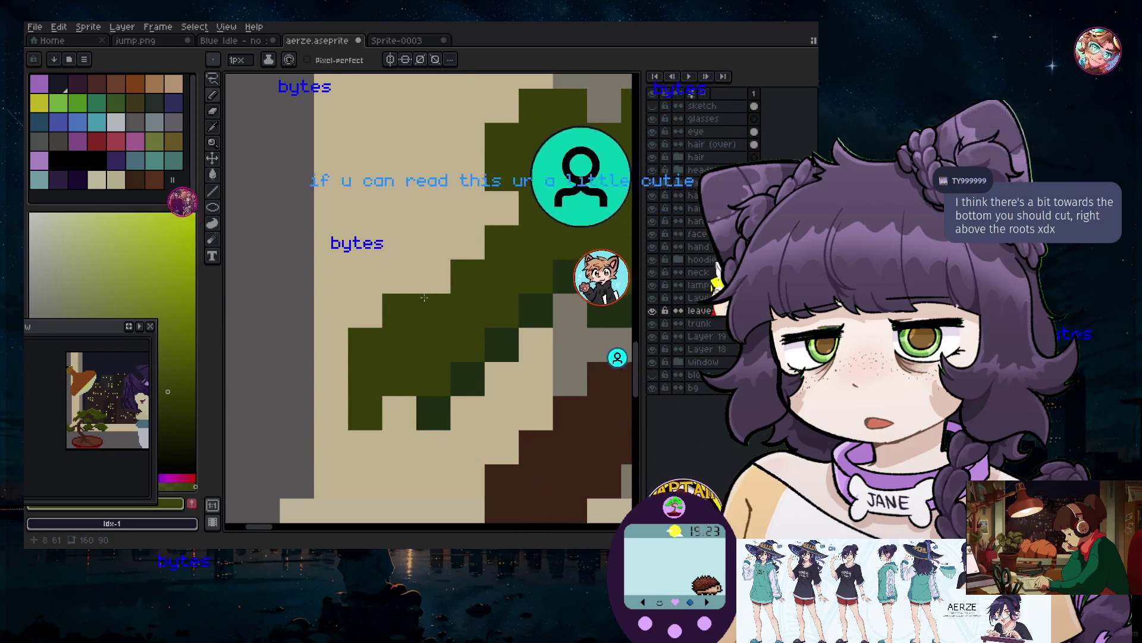
scroll(429, 327, "down", 3)
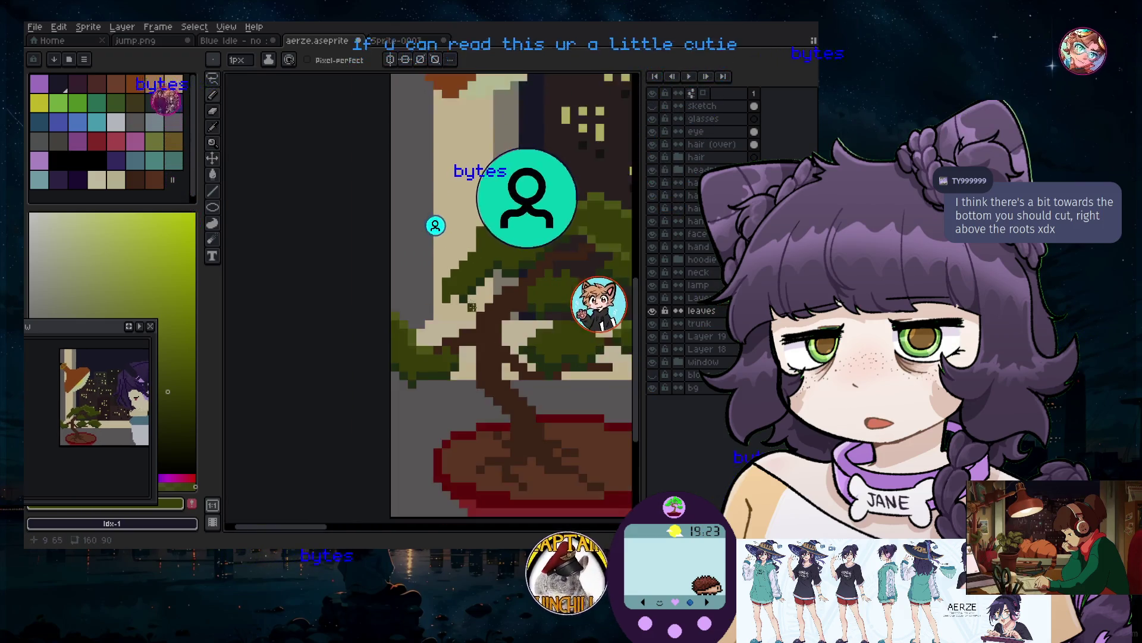
scroll(429, 327, "up", 3)
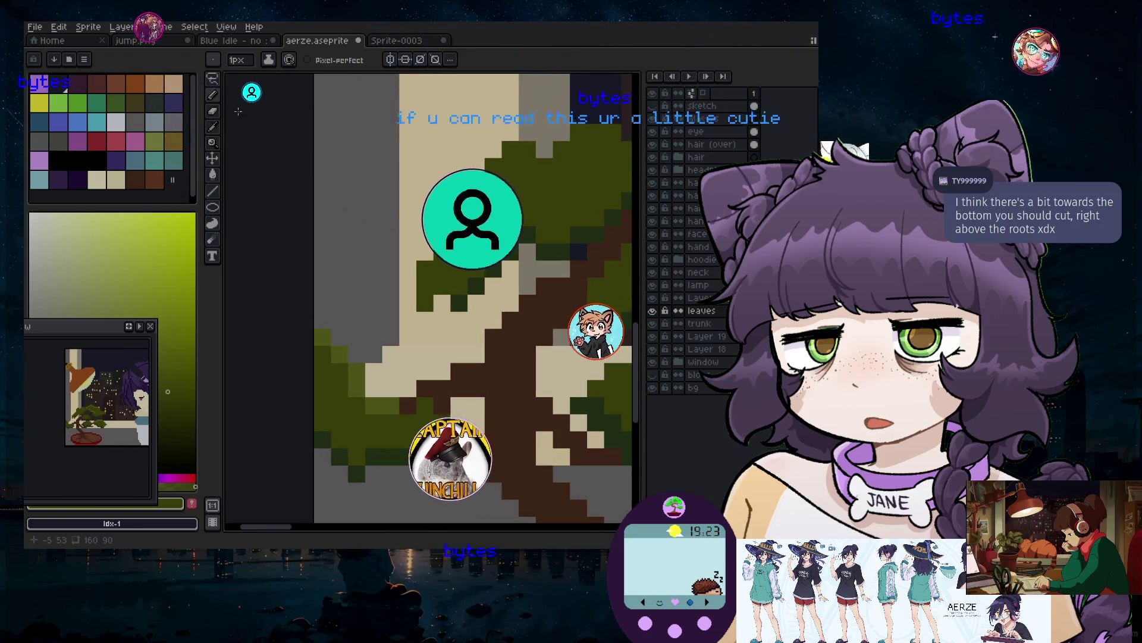
left_click(212, 127)
left_click(451, 295)
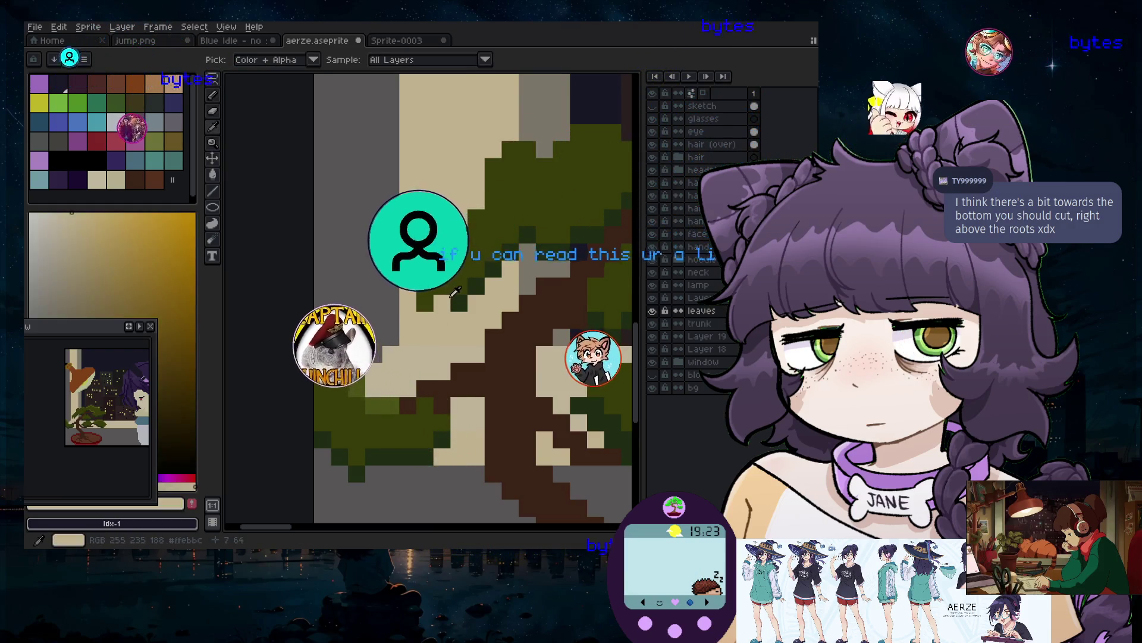
scroll(454, 291, "up", 2)
left_click(213, 95)
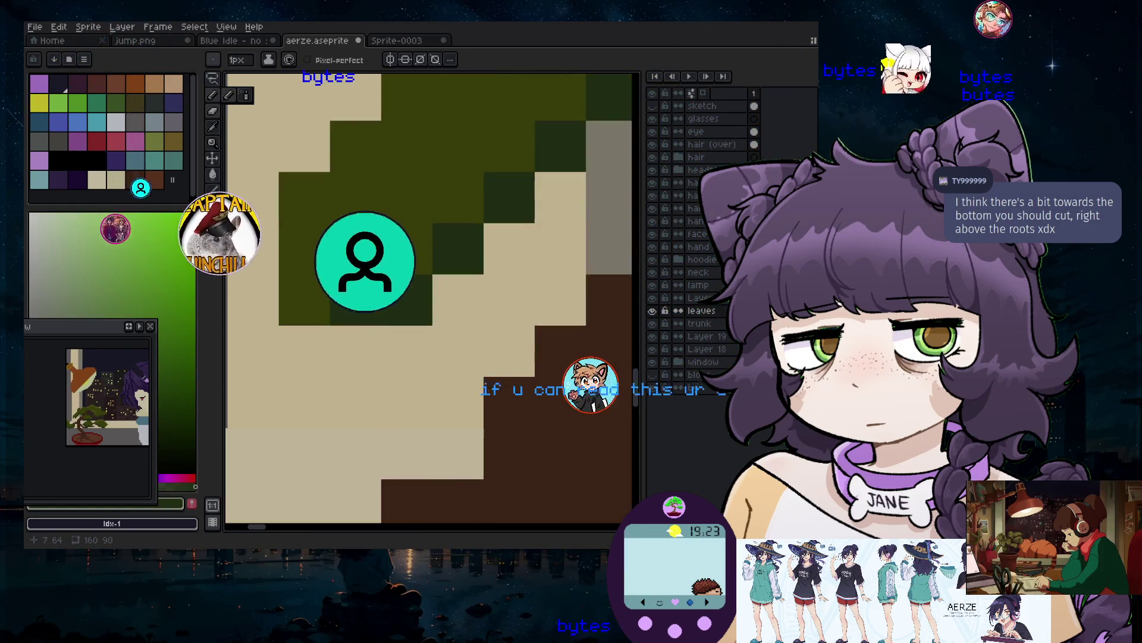
Pick the dark leaf green and set the Pencil brush to 1 pixel
scroll(323, 401, "down", 4)
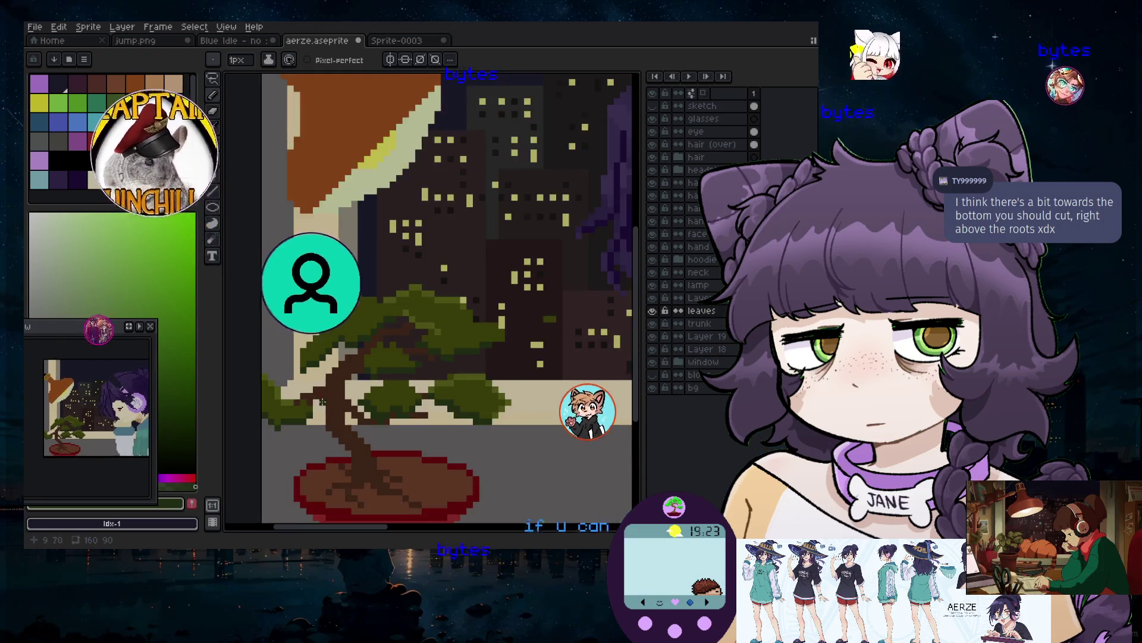
scroll(322, 401, "down", 3)
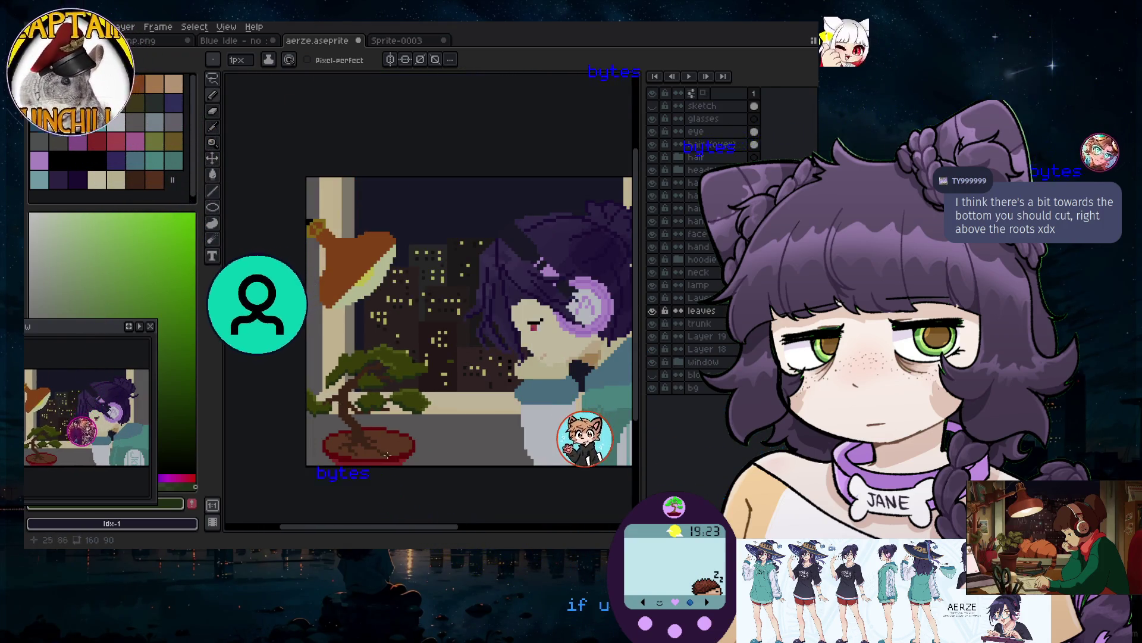
scroll(388, 454, "up", 5)
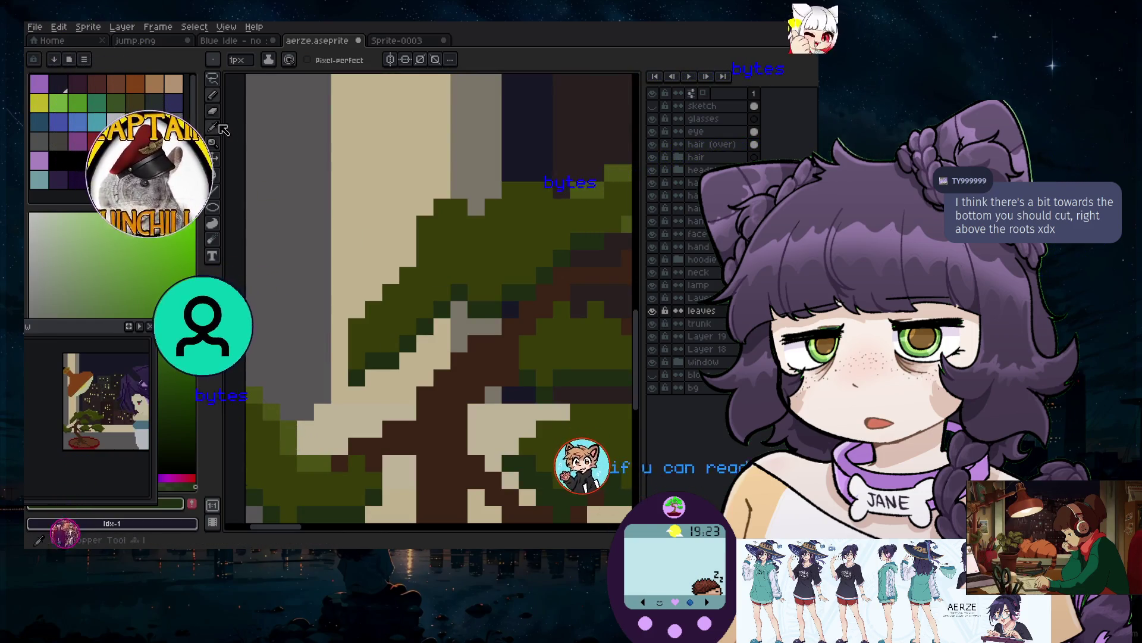
key("b")
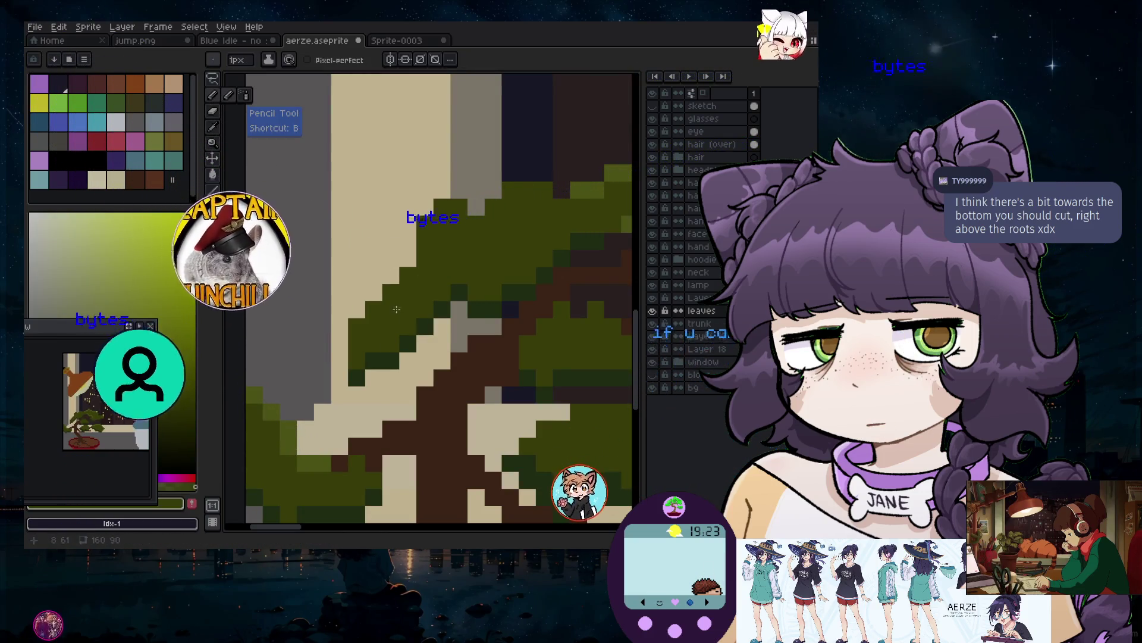
key("plus")
key("plus")
key("plus")
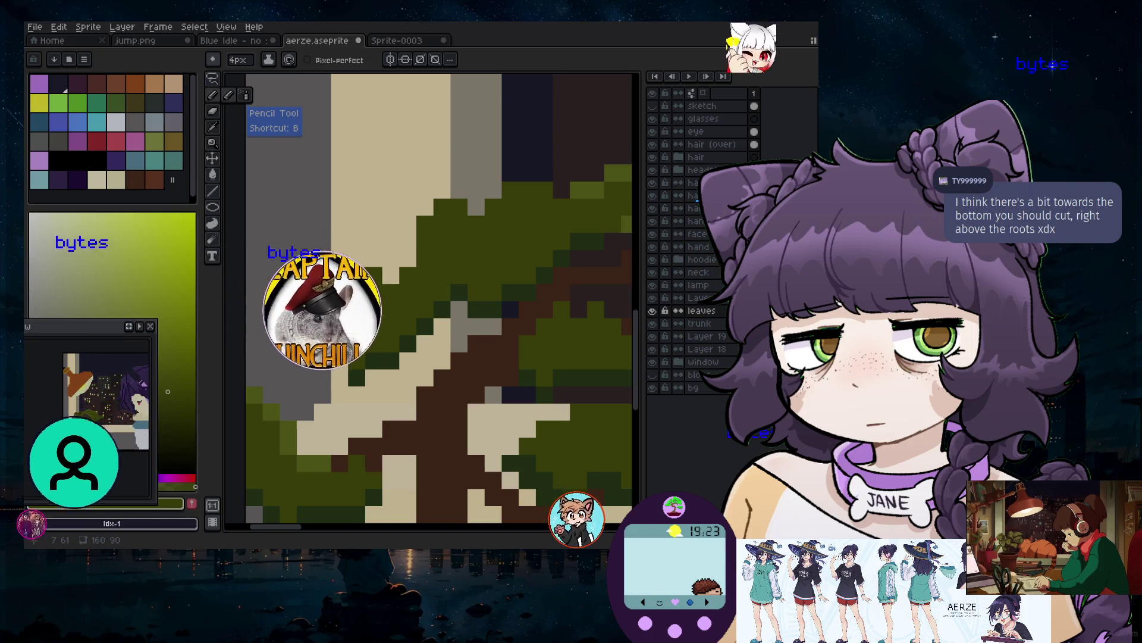
scroll(318, 354, "down", 5)
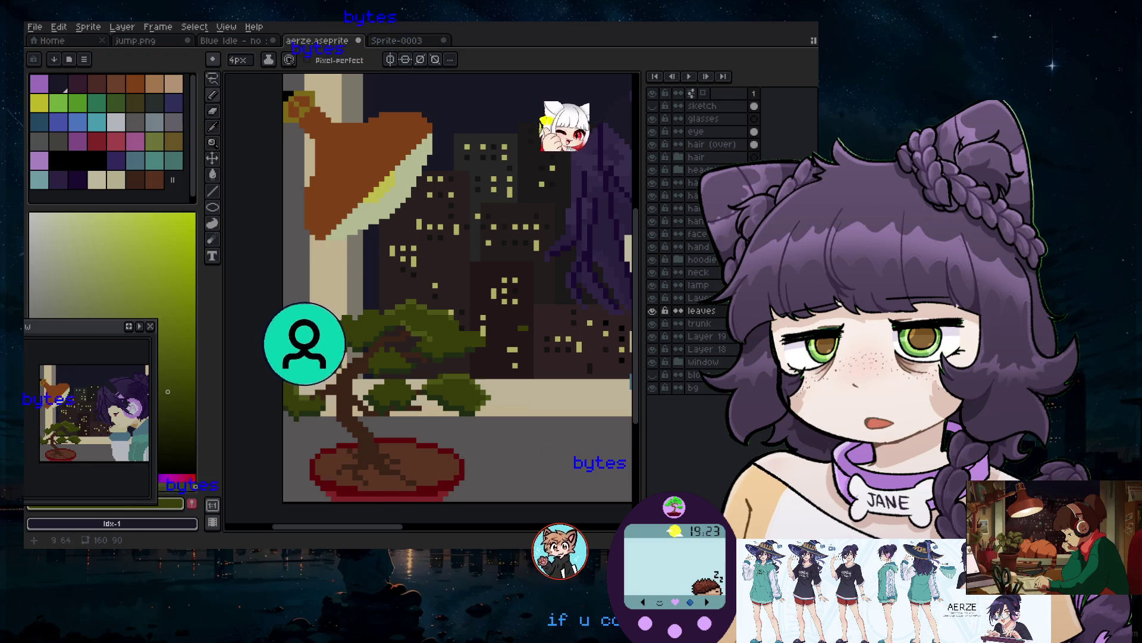
left_click(212, 128)
scroll(291, 361, "up", 2)
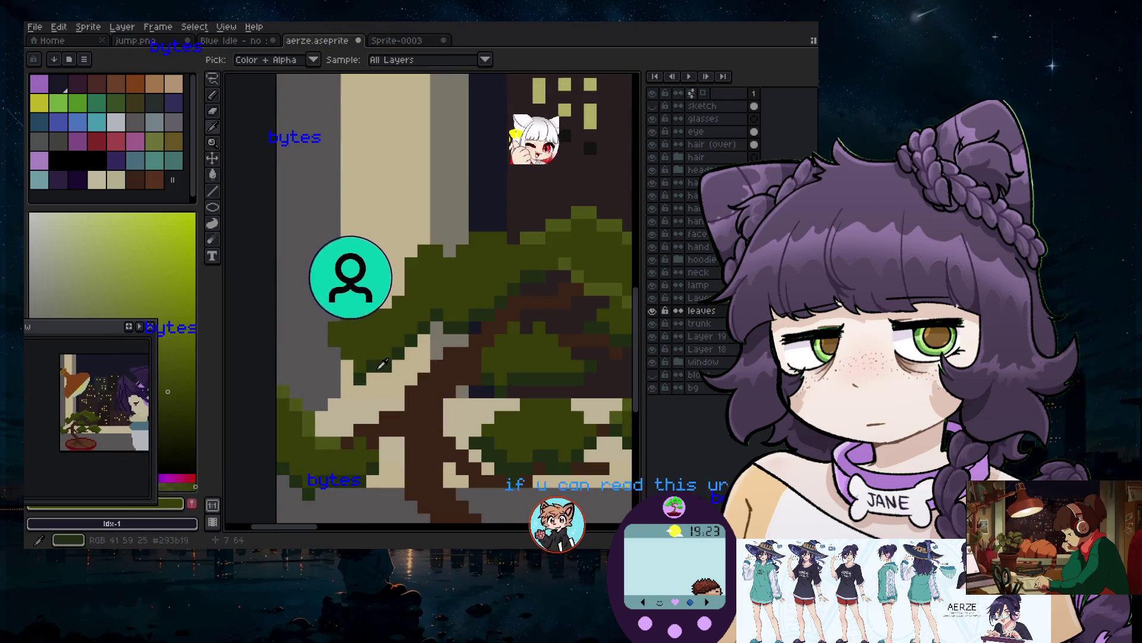
scroll(292, 307, "up", 3)
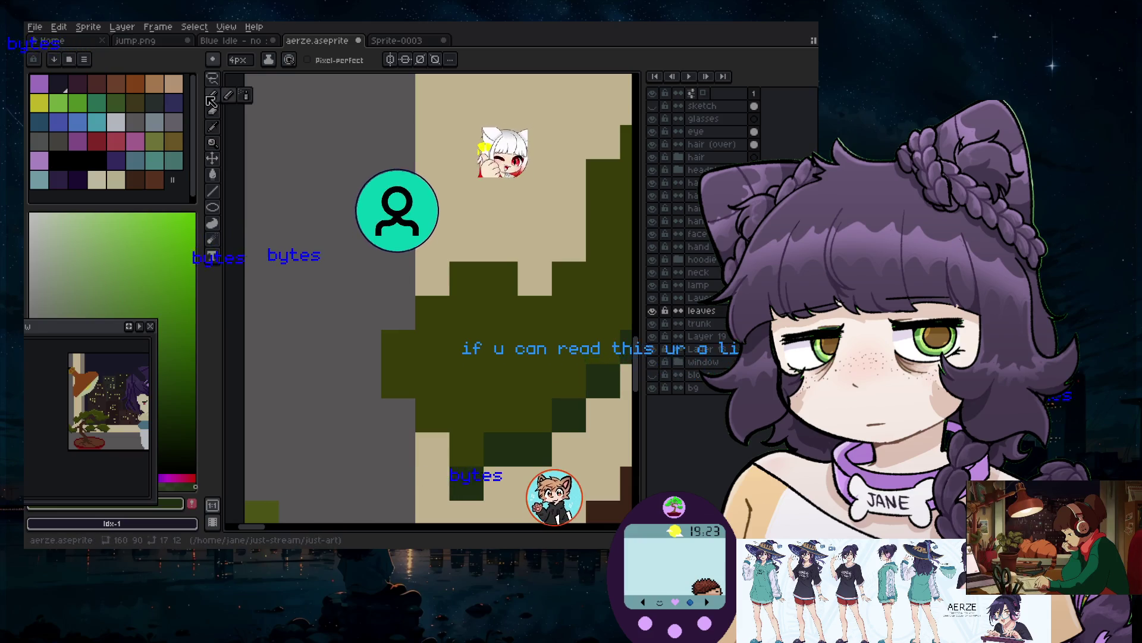
key("minus")
key("minus")
key("minus")
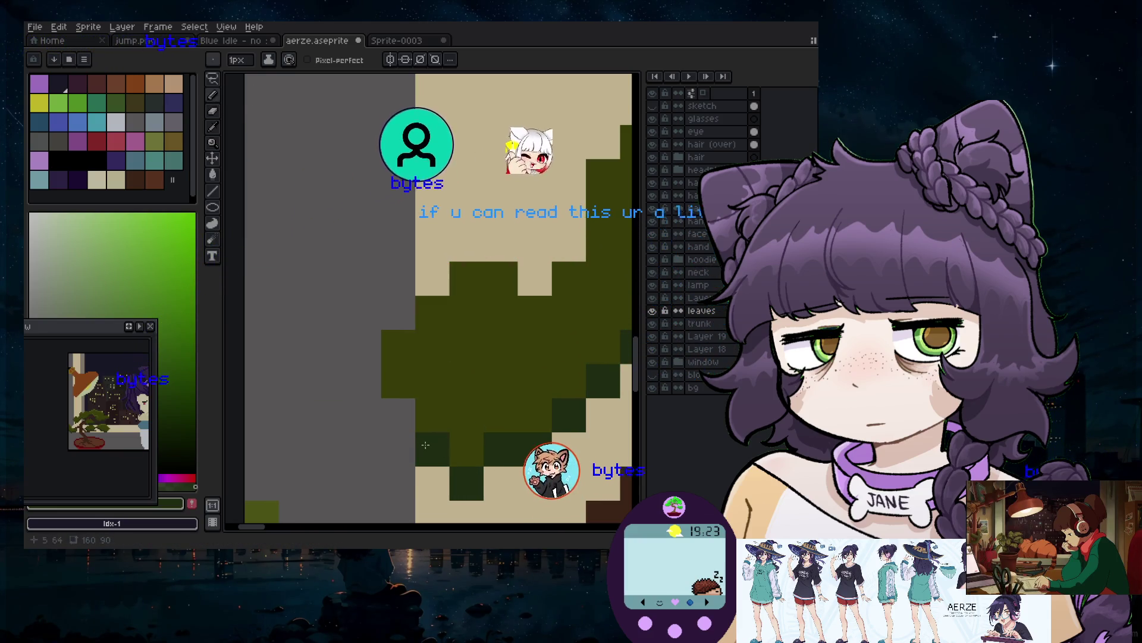
Zoom in and out around the bonsai leaves and pan back to the full sprite
scroll(542, 241, "down", 3)
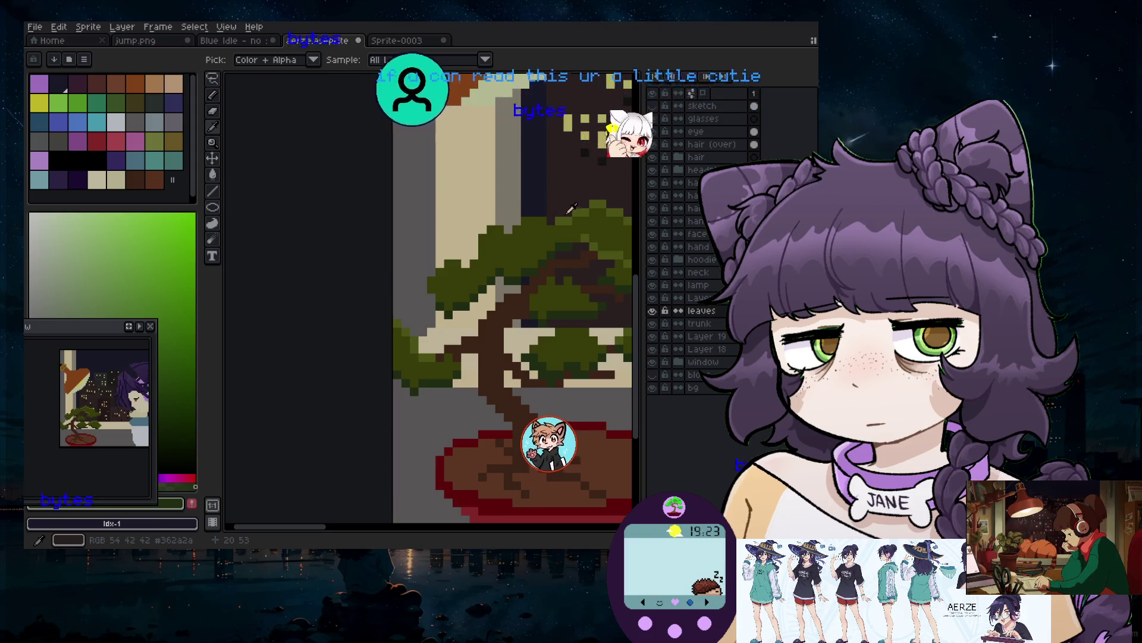
scroll(461, 266, "up", 3)
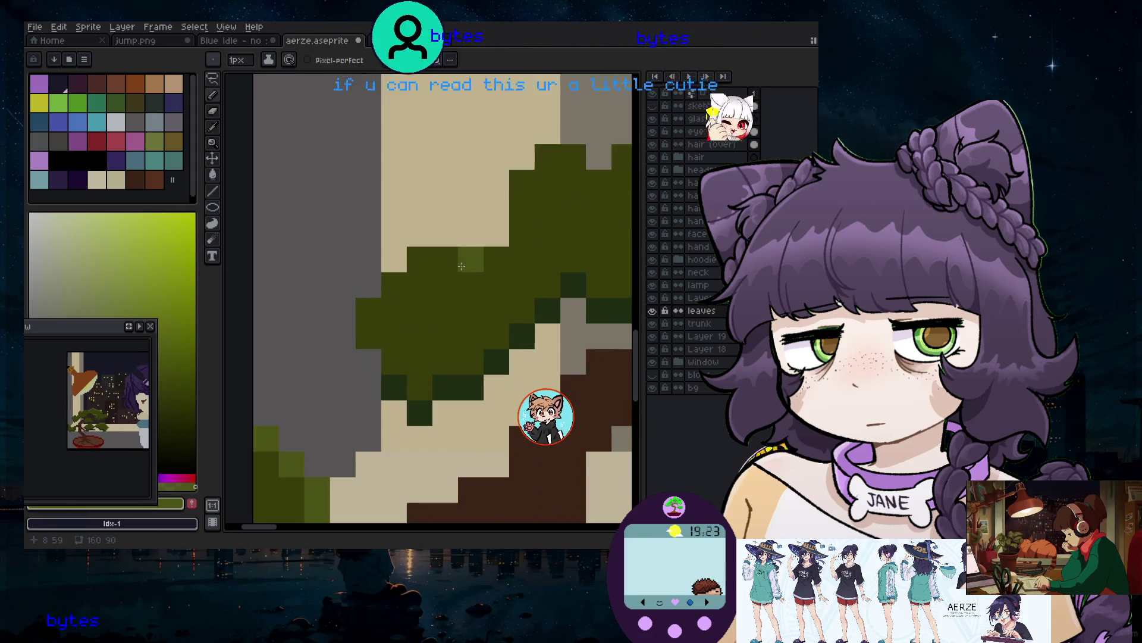
scroll(464, 277, "down", 3)
scroll(489, 274, "up", 2)
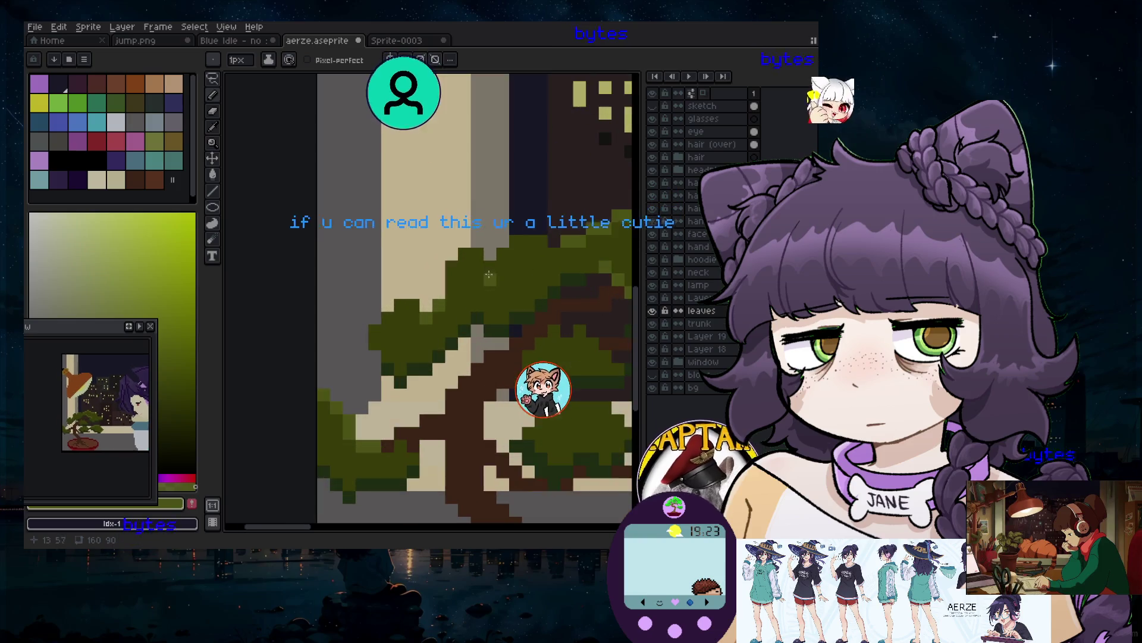
scroll(535, 333, "down", 3)
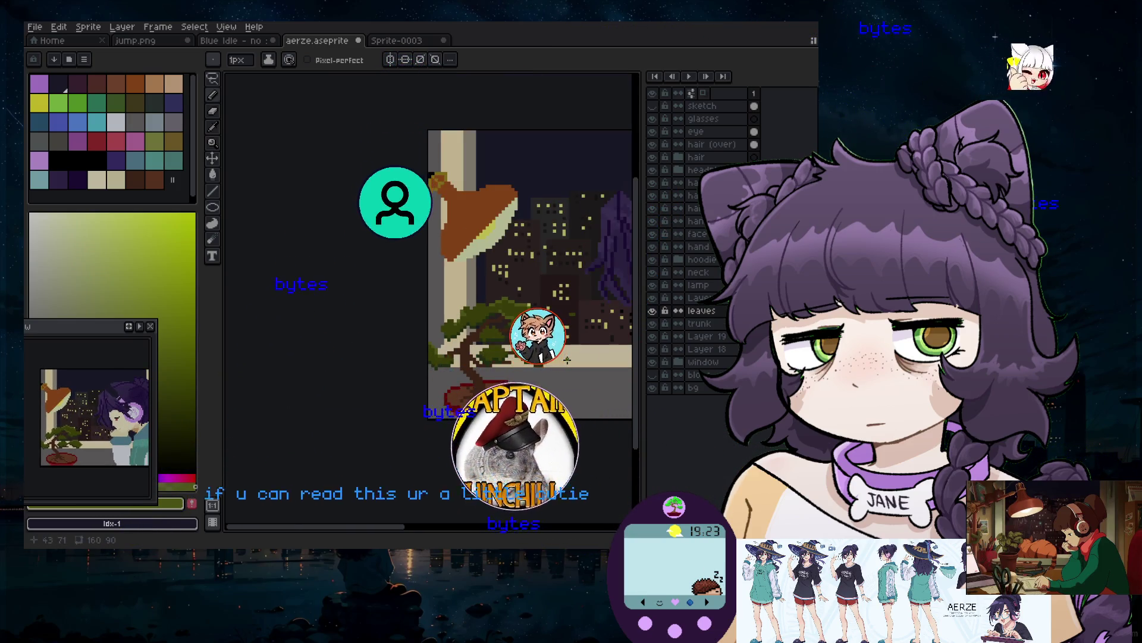
scroll(485, 339, "up", 3)
scroll(484, 339, "up", 2)
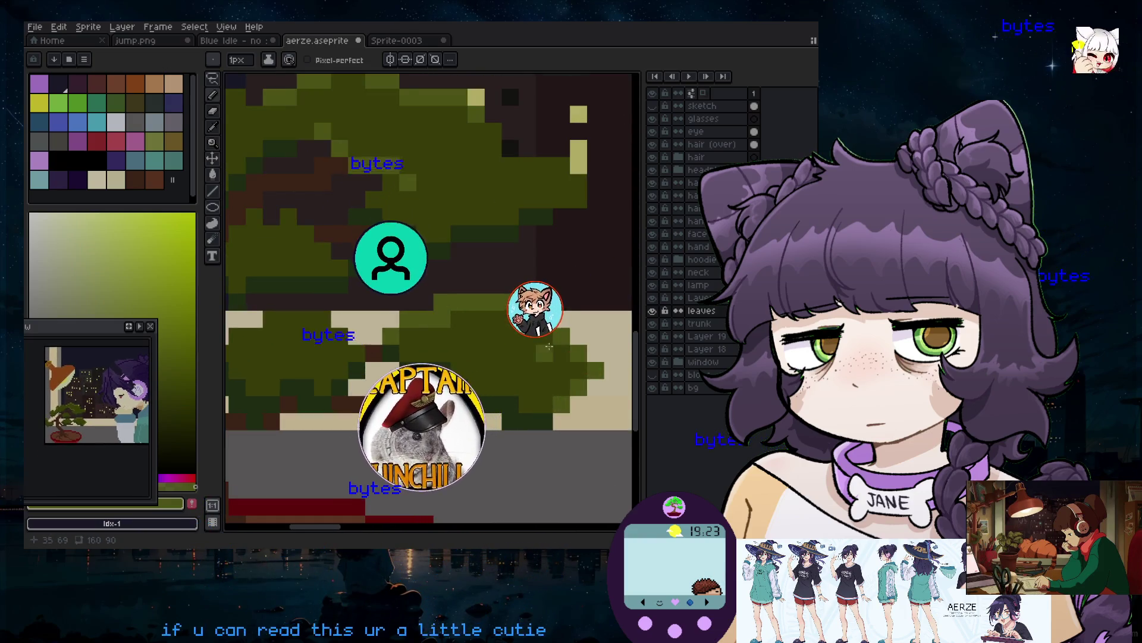
scroll(580, 370, "down", 5)
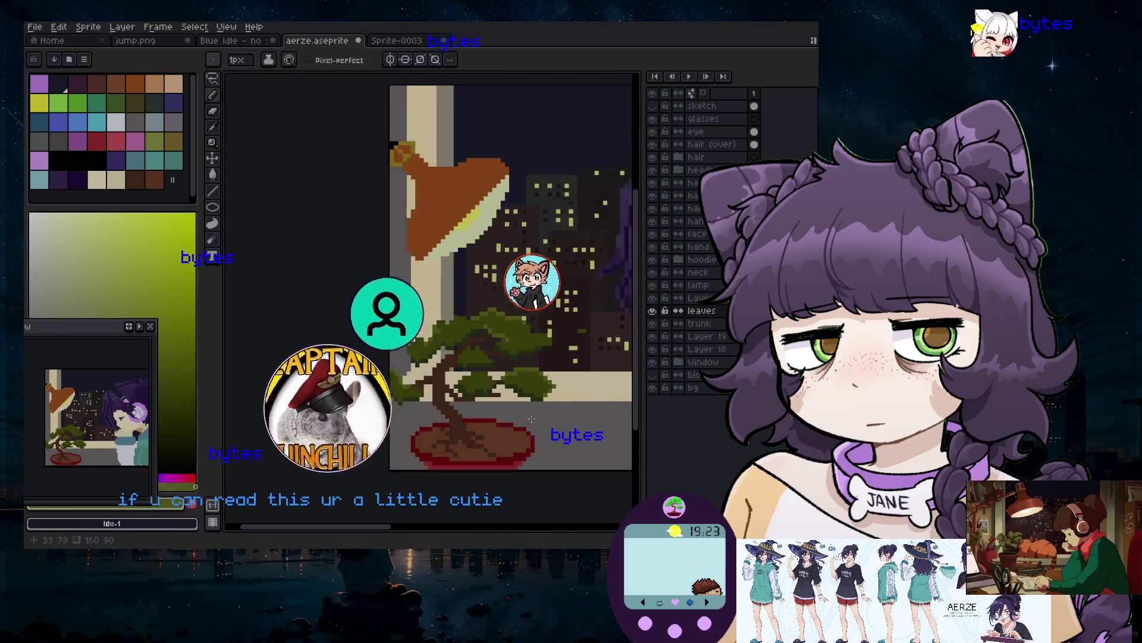
left_click_drag(561, 479, 454, 479)
scroll(452, 434, "up", 2)
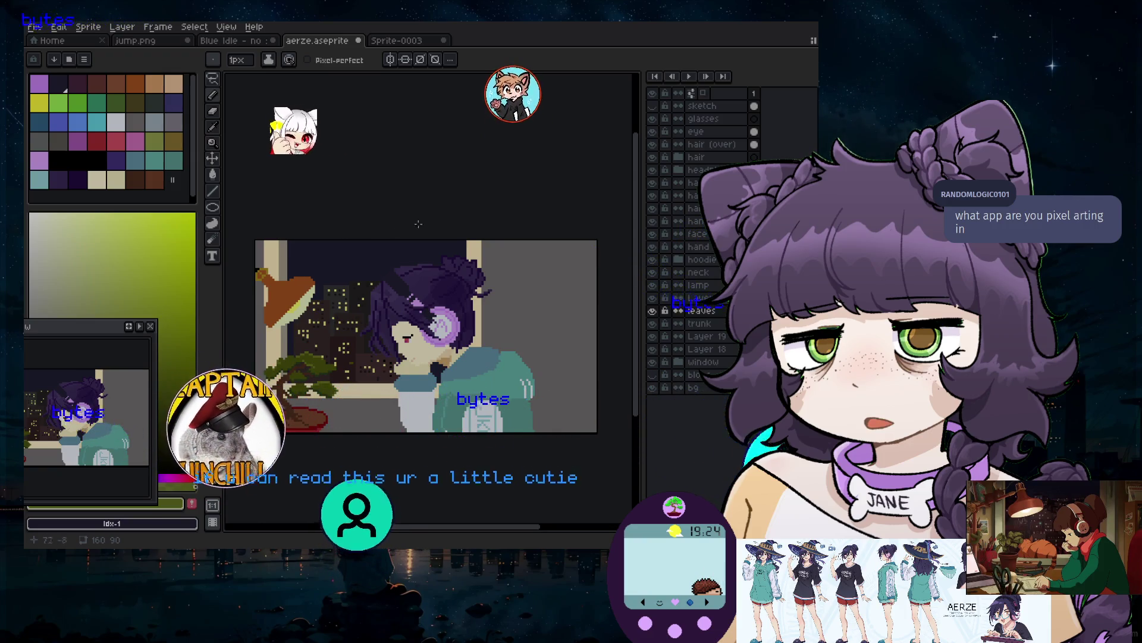
Adjust the view and timeline, then add new animation frames with Alt+N
left_click_drag(417, 528, 381, 527)
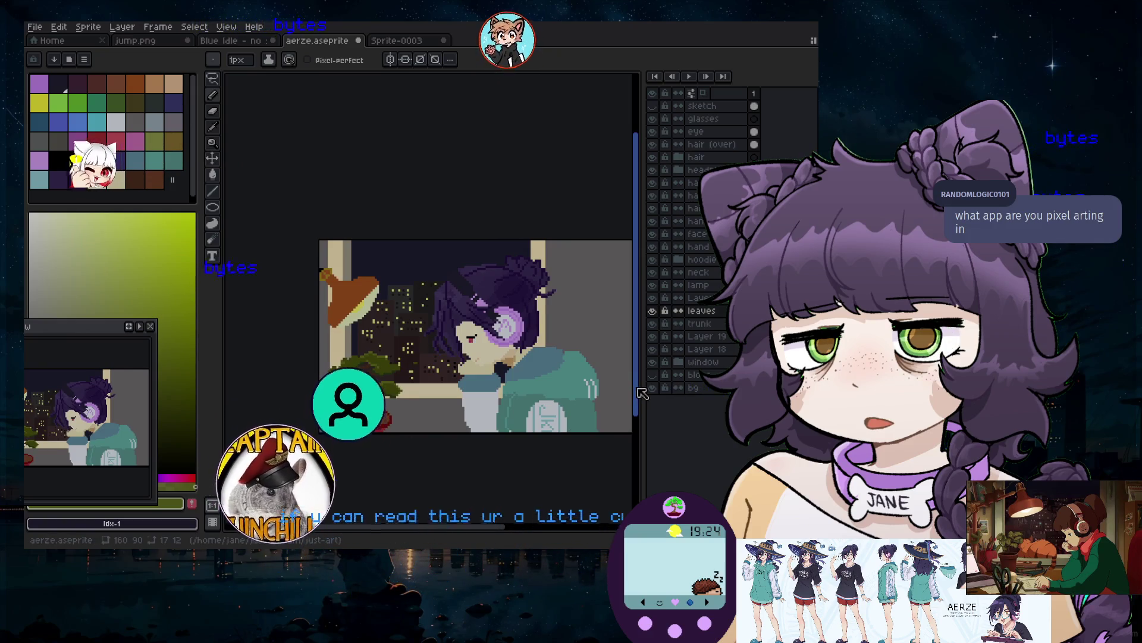
left_click_drag(637, 390, 636, 406)
scroll(476, 319, "up", 2)
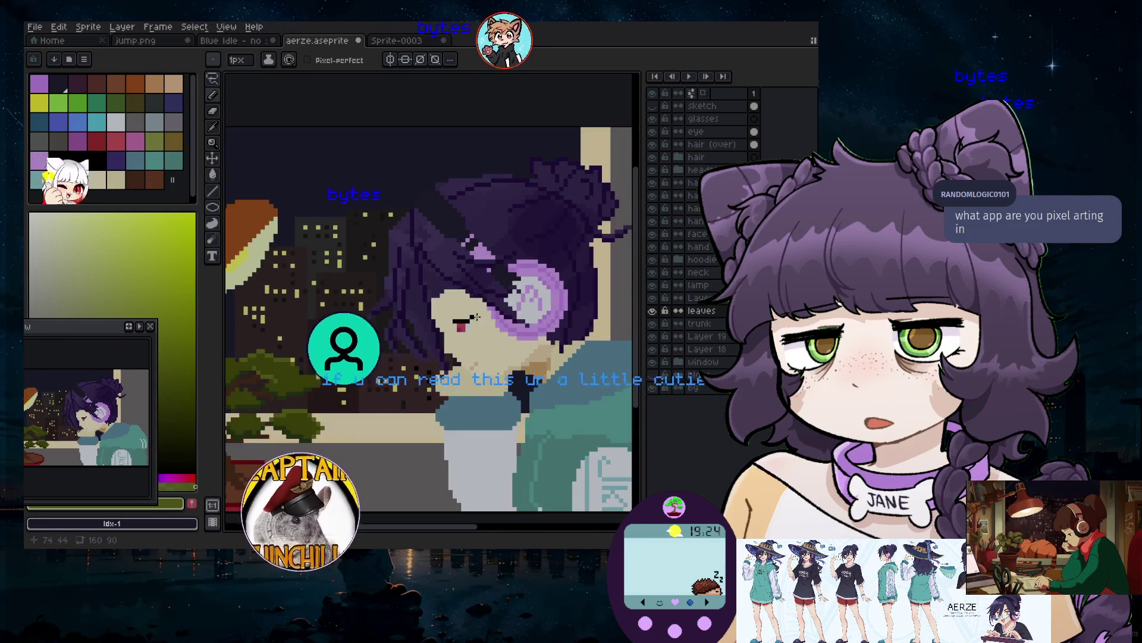
left_click_drag(397, 532, 379, 528)
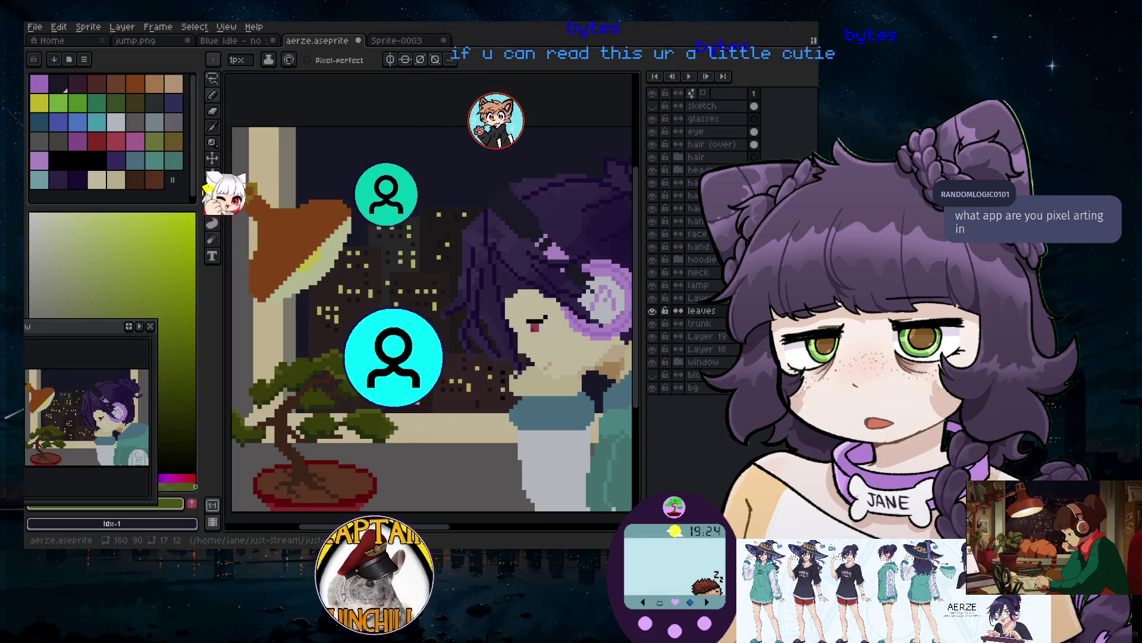
key("alt+n")
key("alt+n")
key("alt+n")
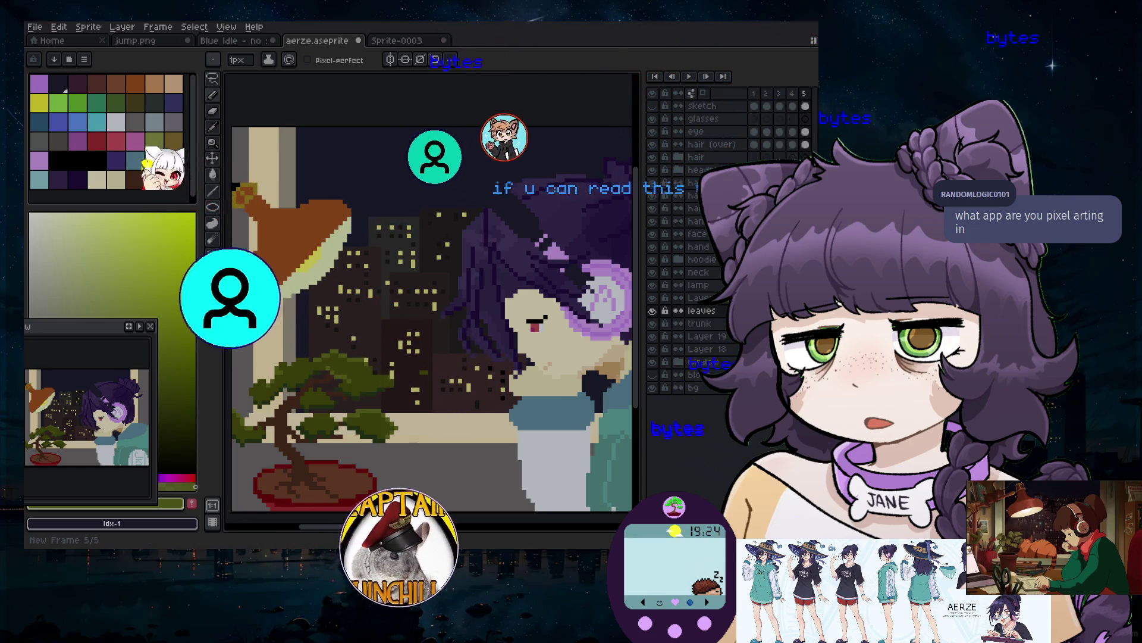
Add a sixth frame, widen the timeline, and pick black and warm window yellow
key("alt+n")
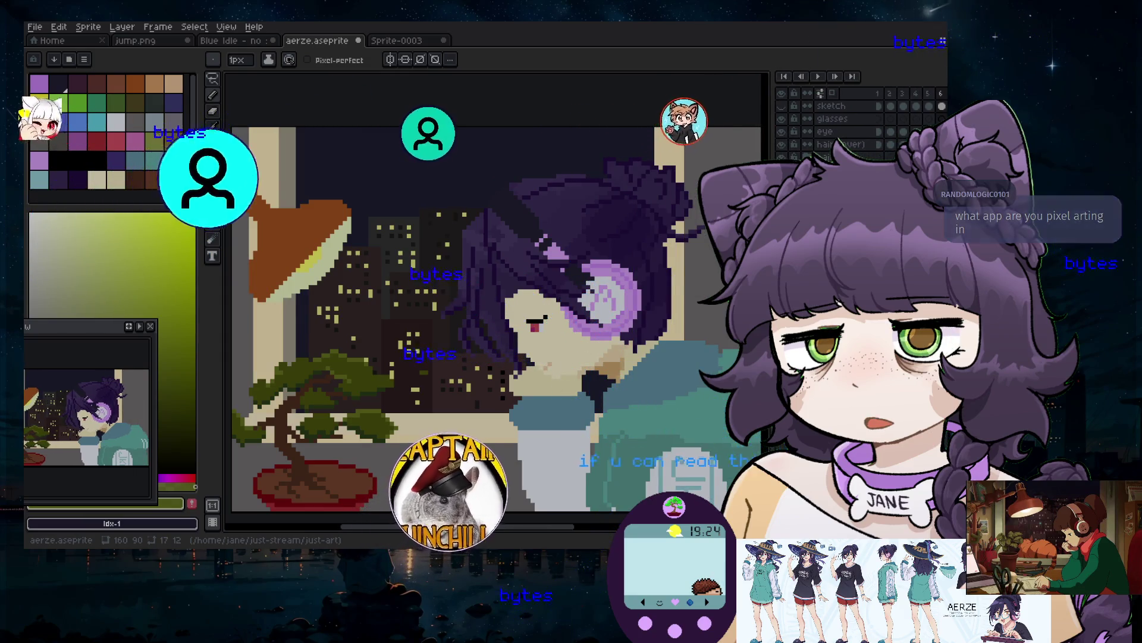
left_click_drag(772, 412, 653, 412)
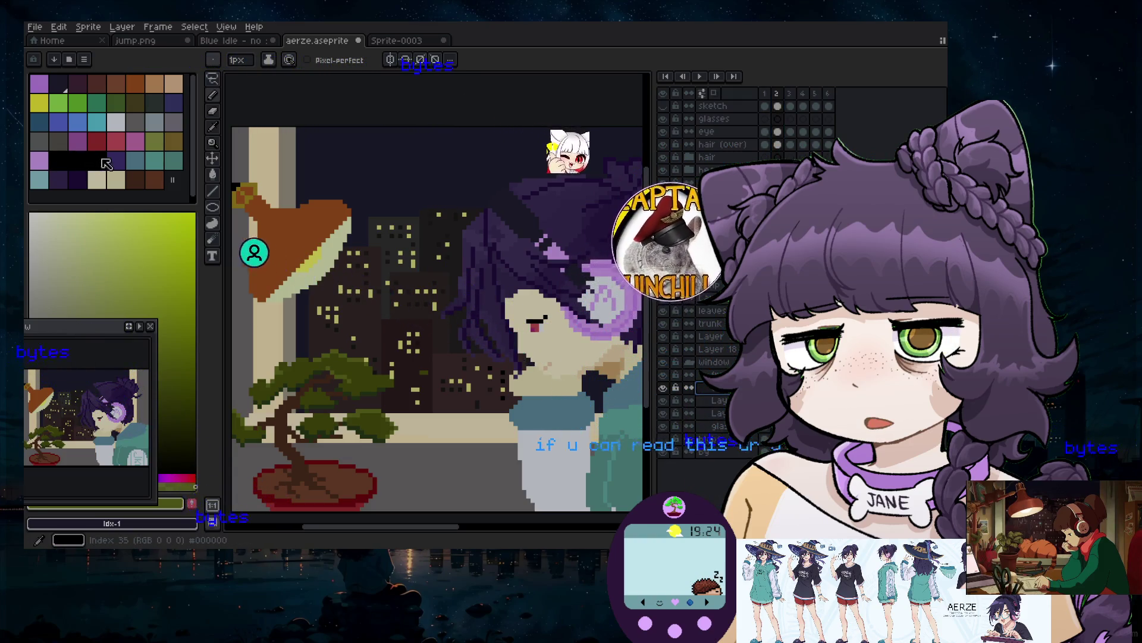
left_click(101, 160)
scroll(408, 262, "up", 5)
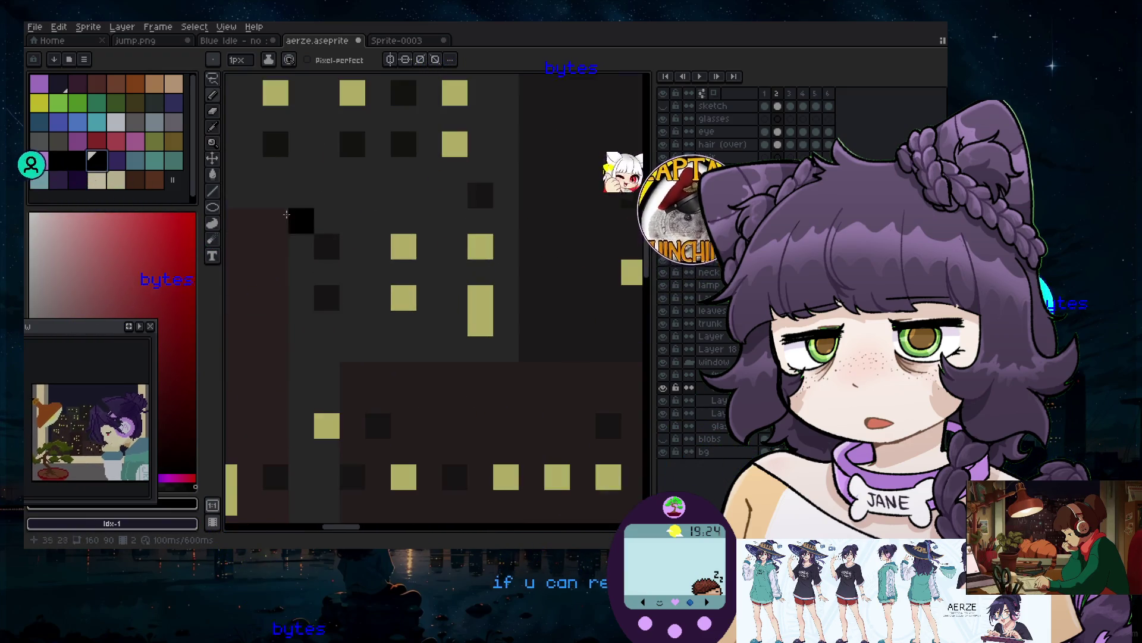
left_click(334, 139)
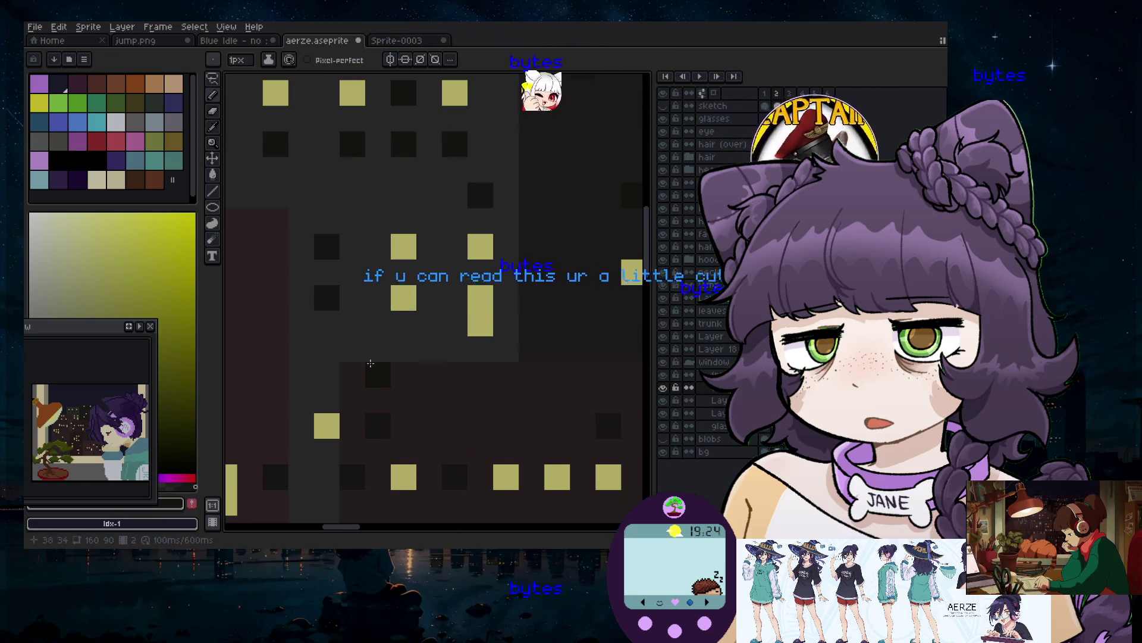
Review the flickering city windows and stop the animation preview
scroll(370, 362, "down", 3)
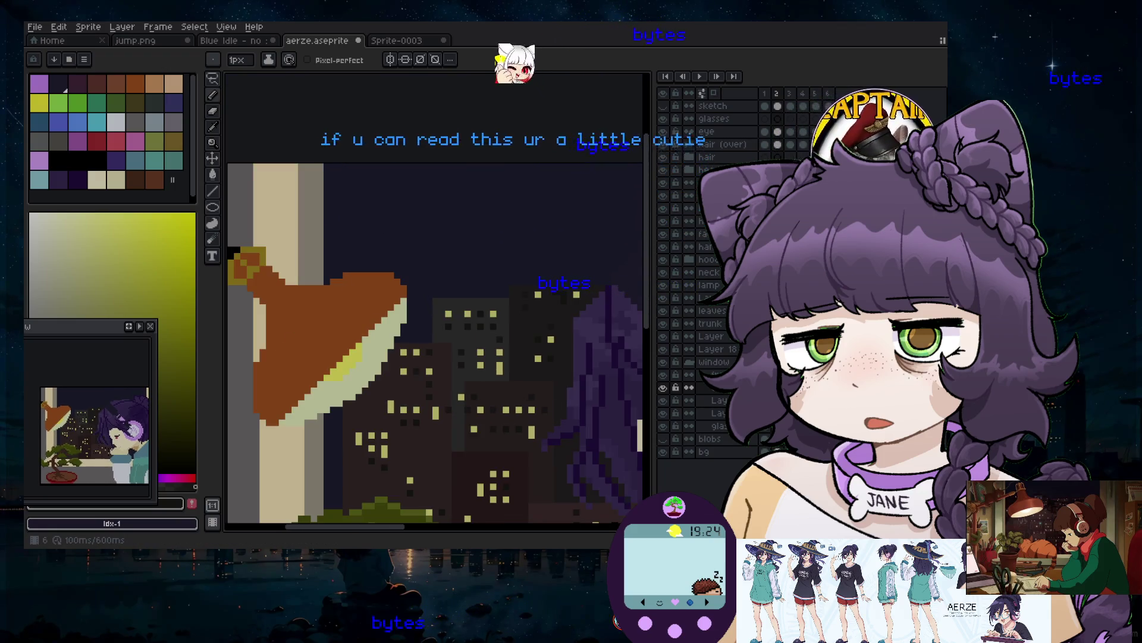
scroll(596, 390, "up", 4)
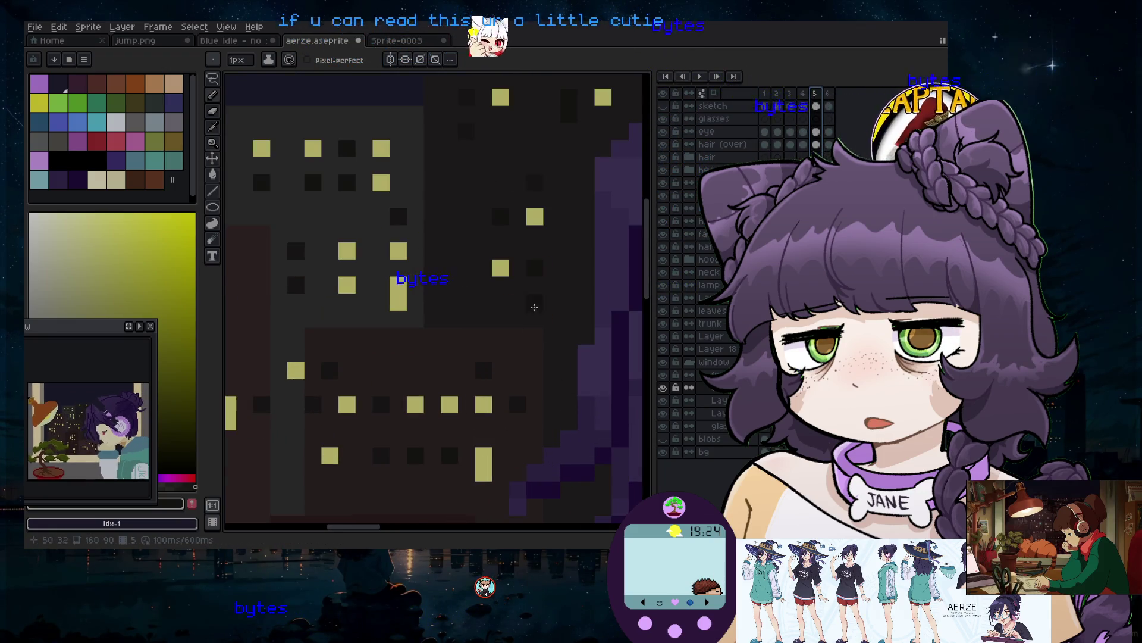
scroll(500, 398, "down", 3)
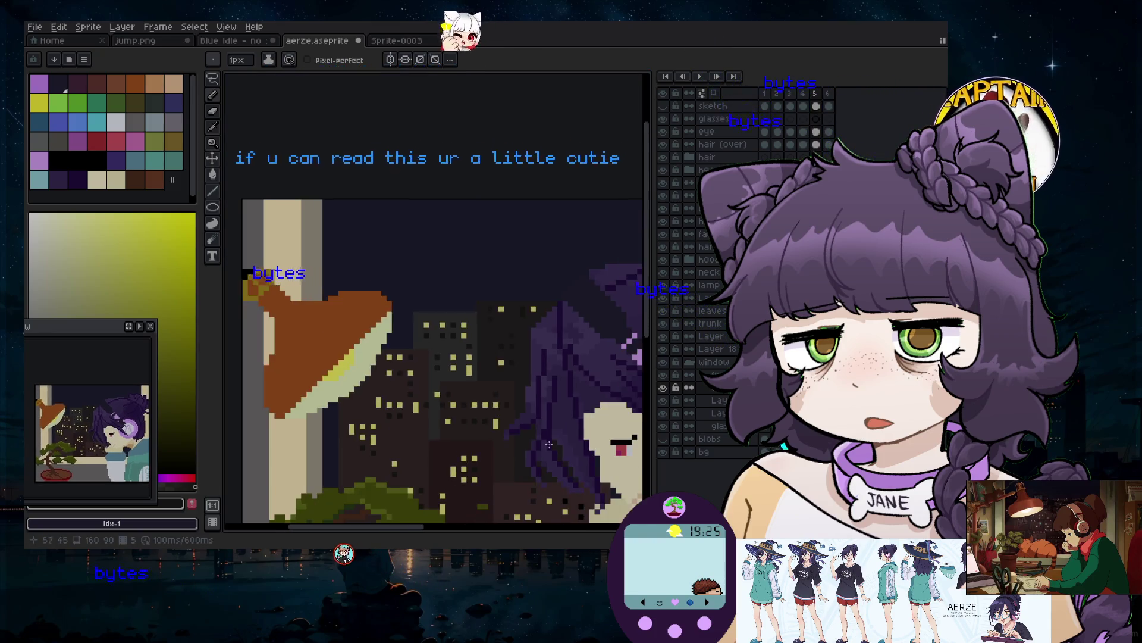
scroll(535, 310, "down", 3)
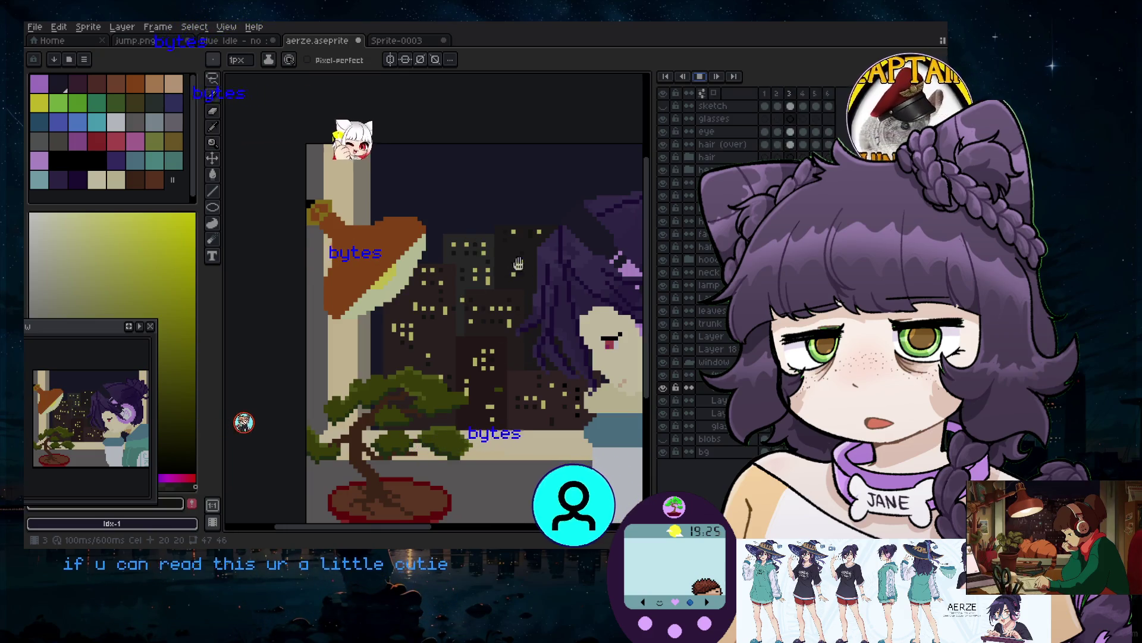
left_click(700, 76)
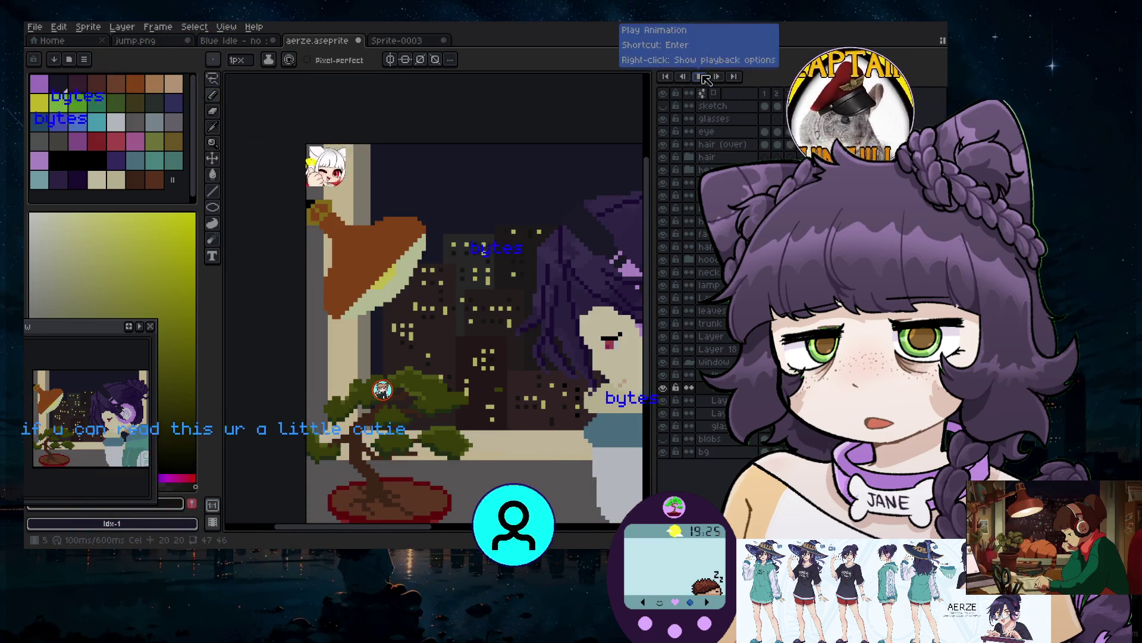
Add more animation frames with Alt+N
scroll(528, 254, "up", 2)
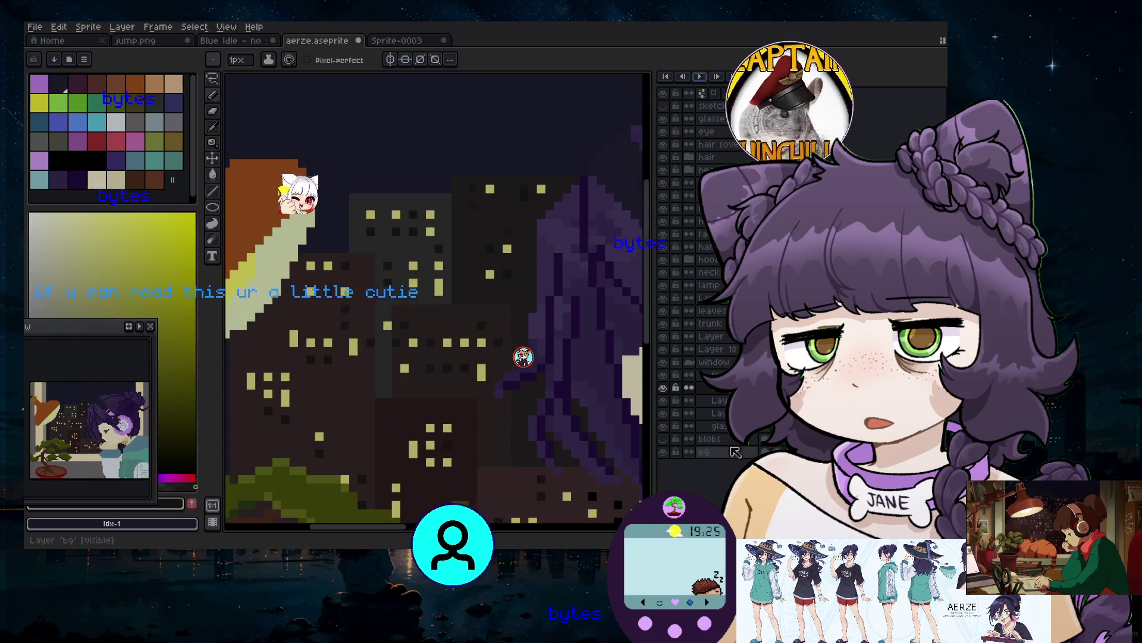
key("alt+n")
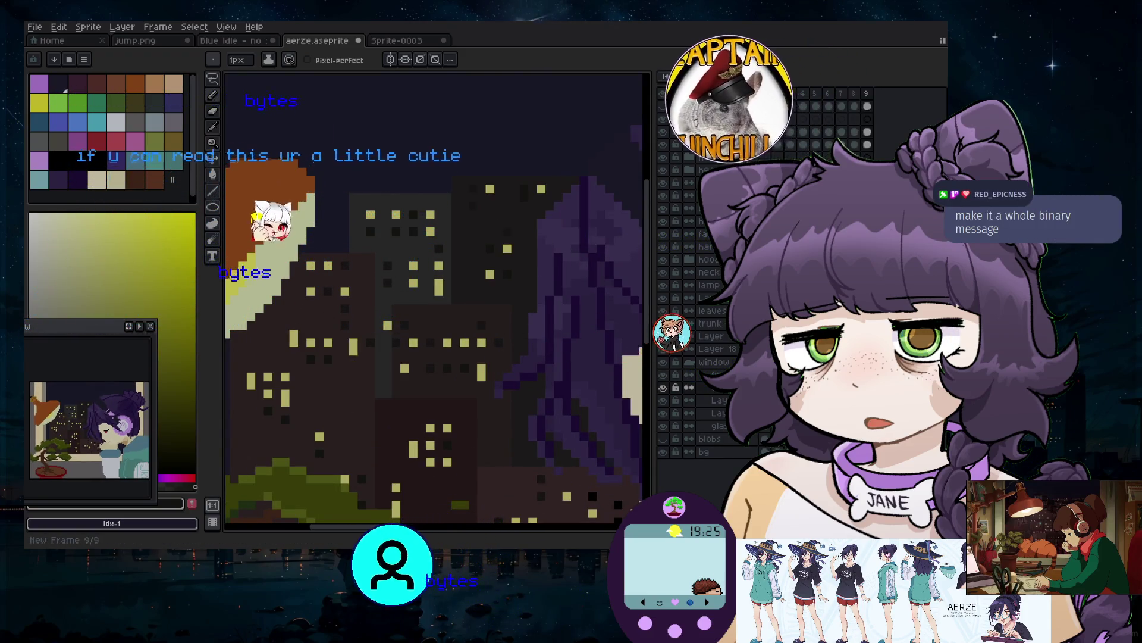
key("alt+n")
key("alt+n")
key("alt+n")
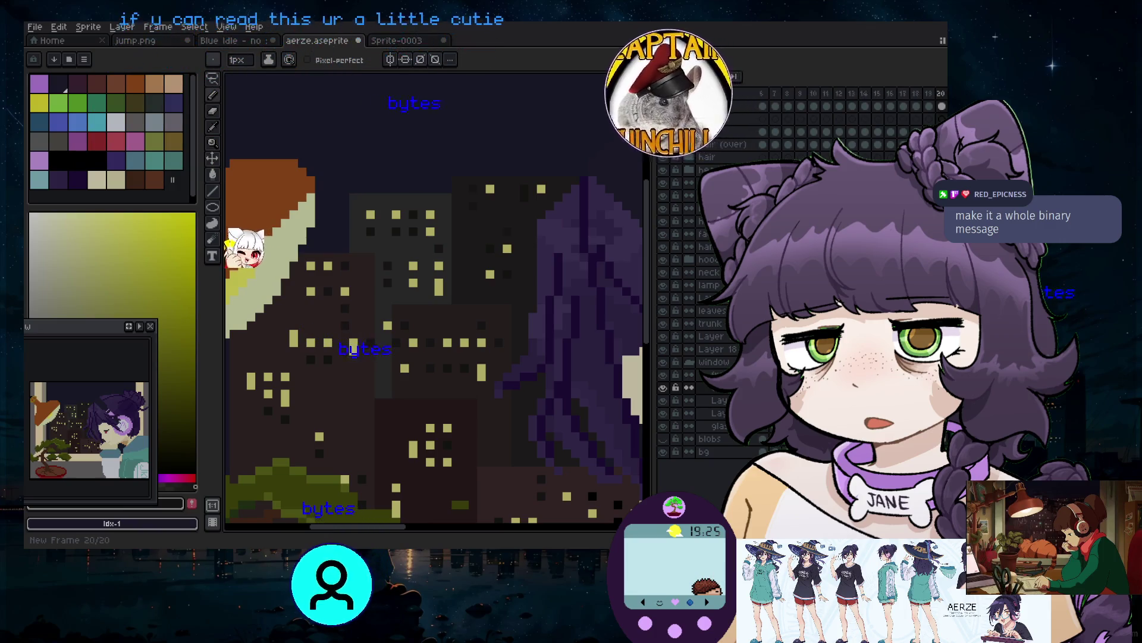
scroll(422, 288, "up", 2)
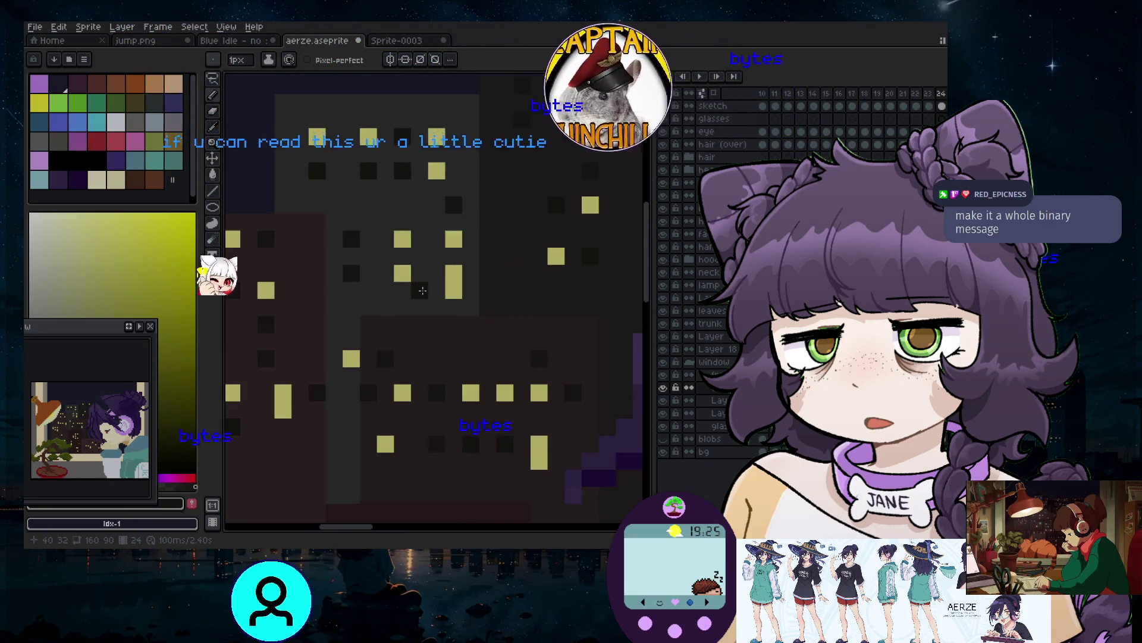
scroll(426, 297, "down", 3)
Undo the added frames with Ctrl+Z until only frame 1 remains
key("ctrl+z")
key("ctrl+z")
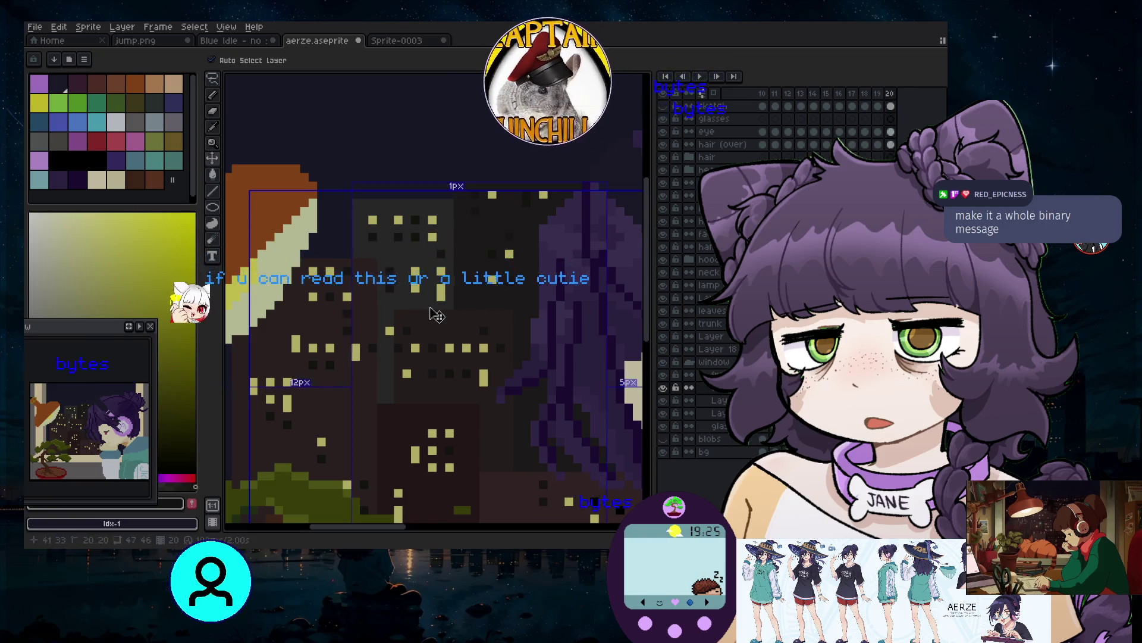
key("ctrl+z")
key("ctrl+z")
key("ctrl+z")
key("ctrl+z")
key("ctrl+z")
key("ctrl+z")
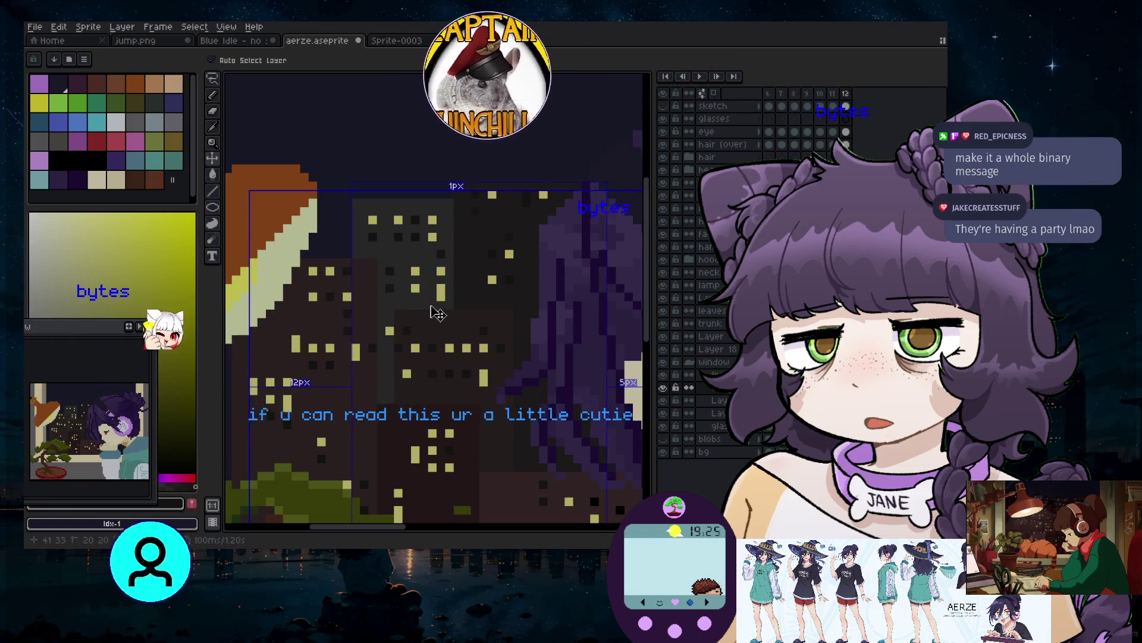
key("ctrl+z")
key("ctrl+z")
key("ctrl+z")
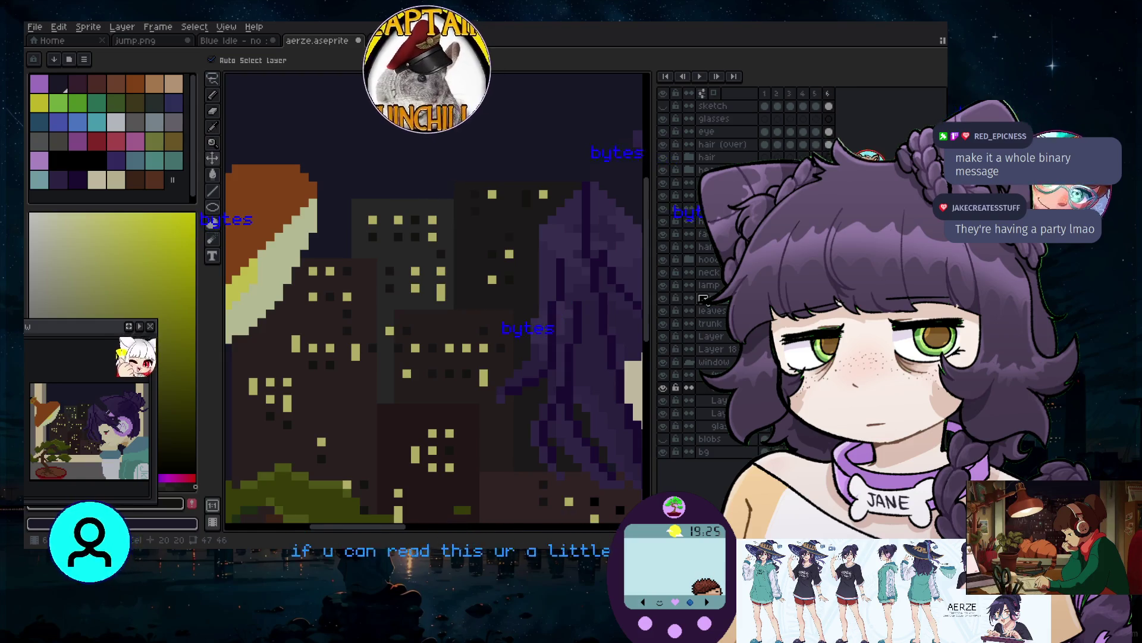
key("ctrl+z")
key("ctrl+z")
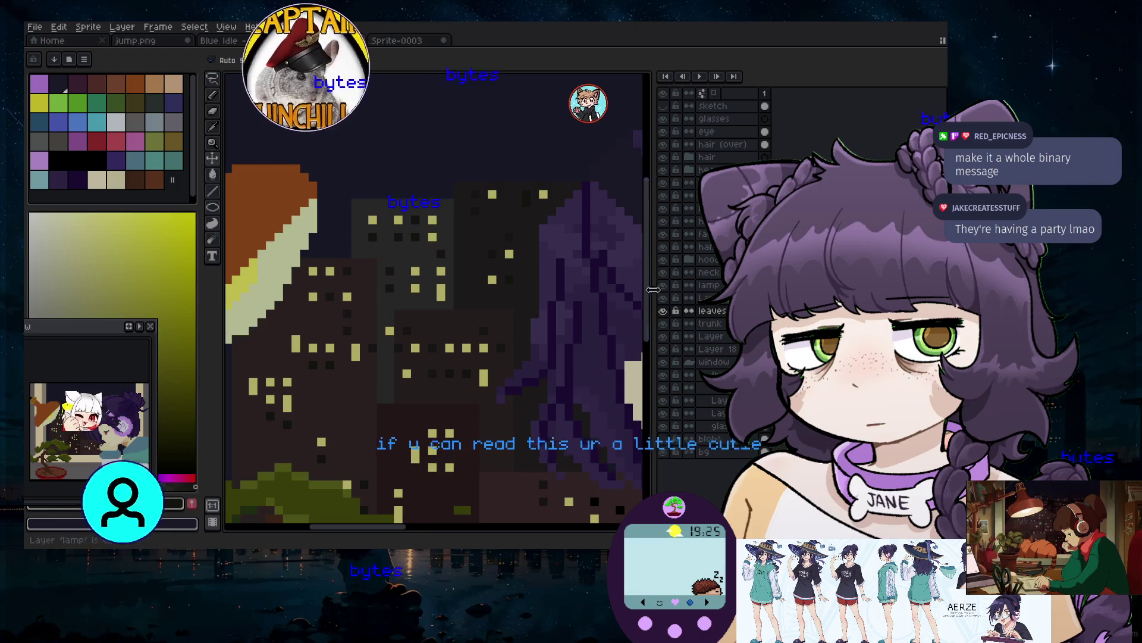
key("ctrl+z")
key("ctrl+z")
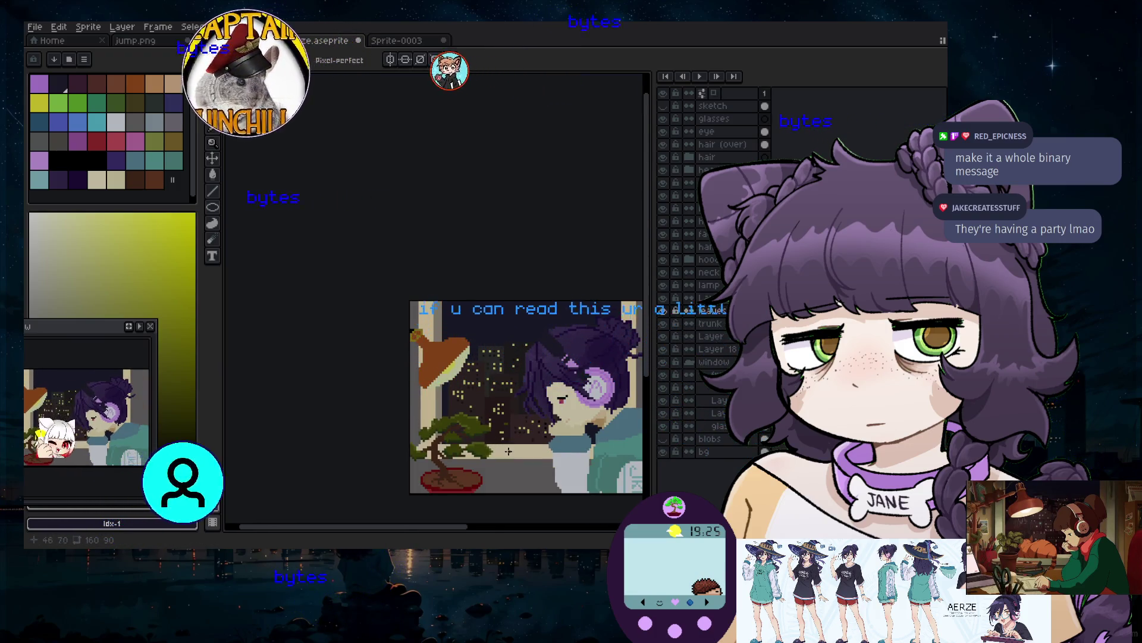
Make the glasses layer active and choose light teal as the drawing colour
scroll(509, 451, "up", 2)
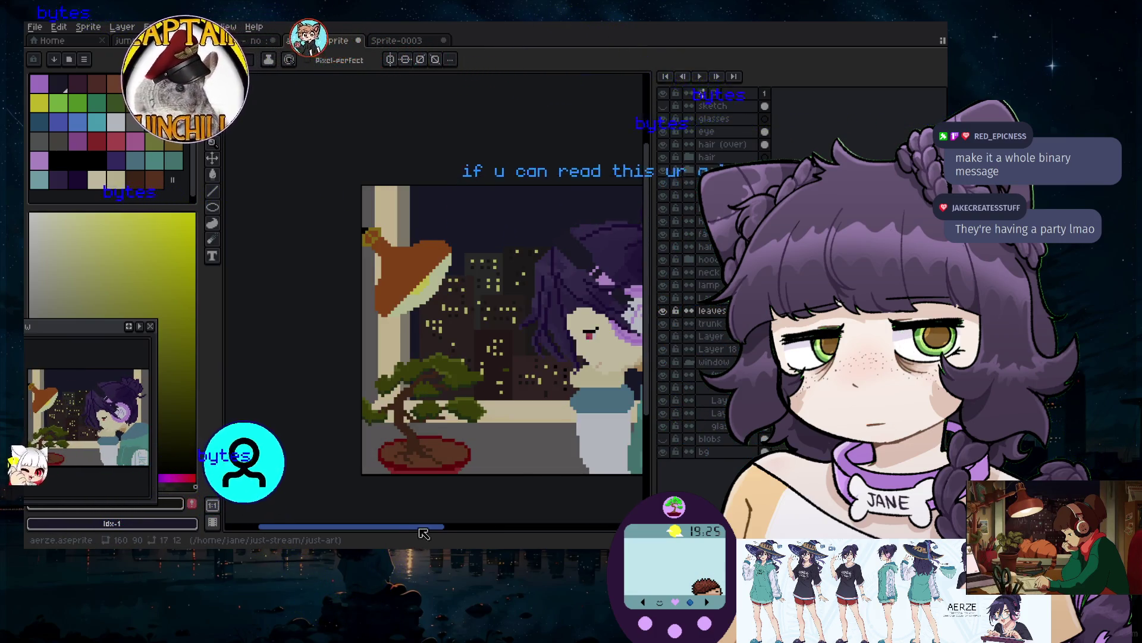
mouse_move(422, 531)
left_mouse_down()
mouse_move(503, 542)
mouse_move(488, 540)
left_mouse_up()
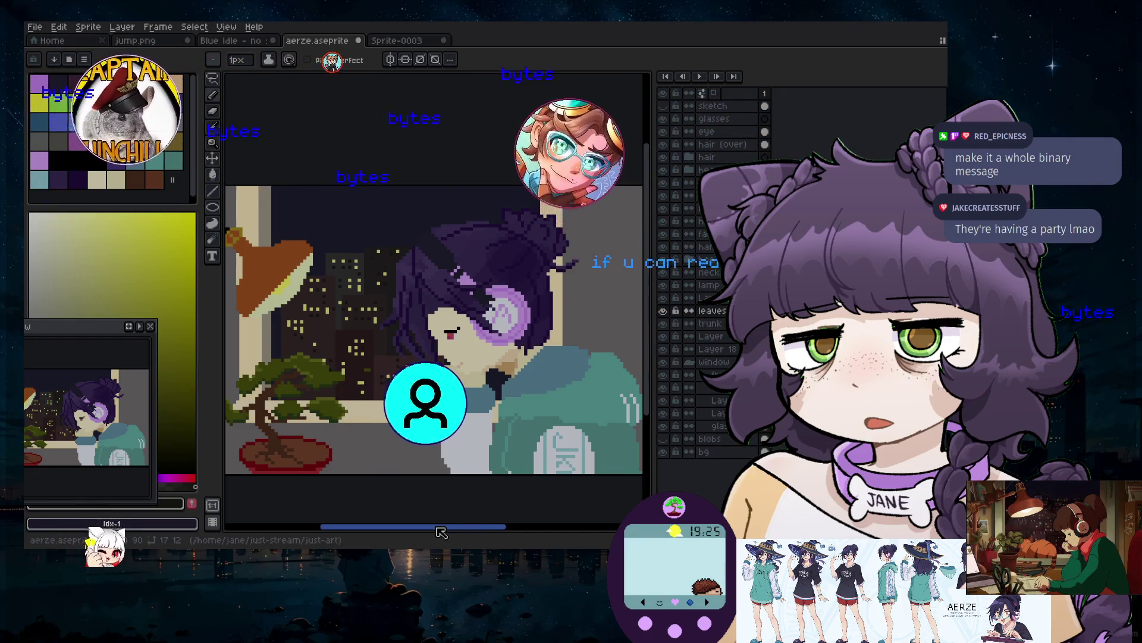
scroll(540, 371, "up", 3)
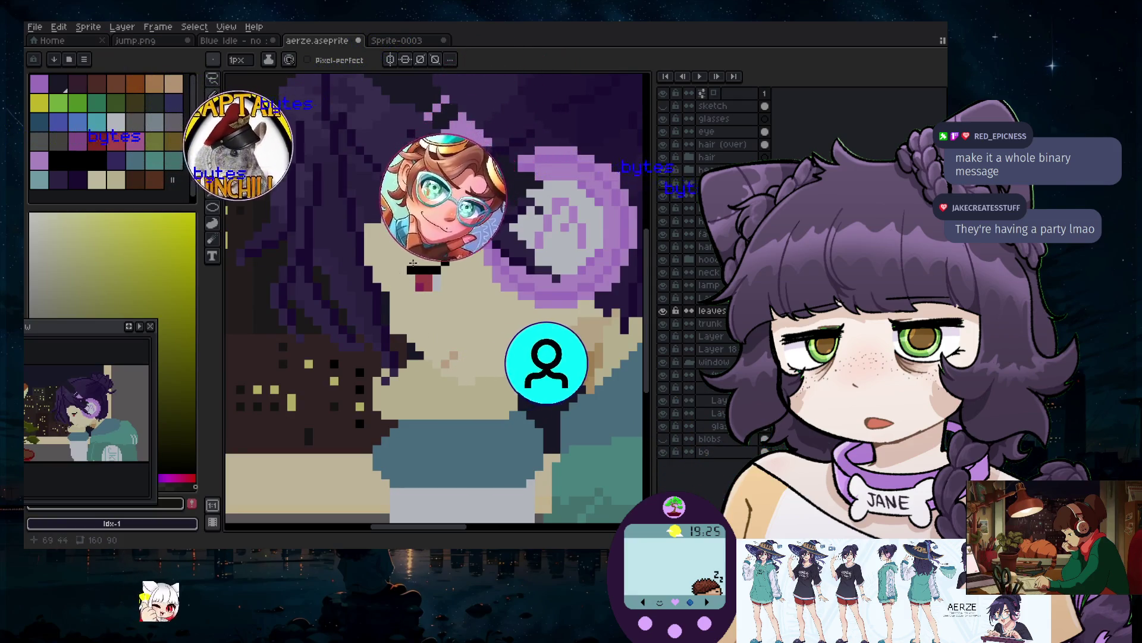
left_click(708, 119)
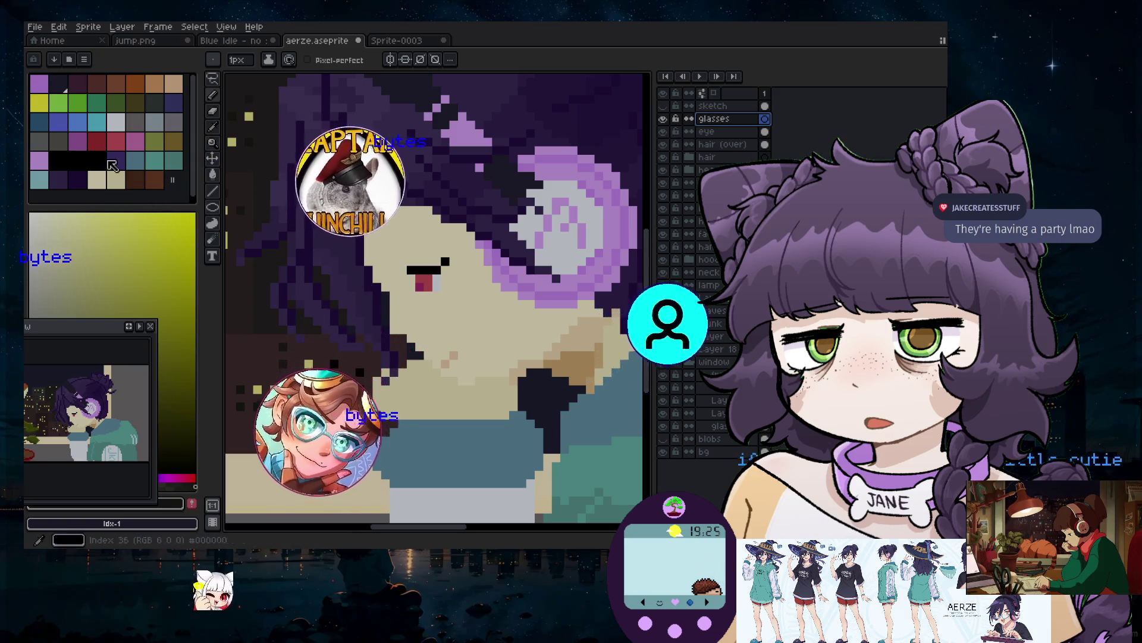
left_click(39, 180)
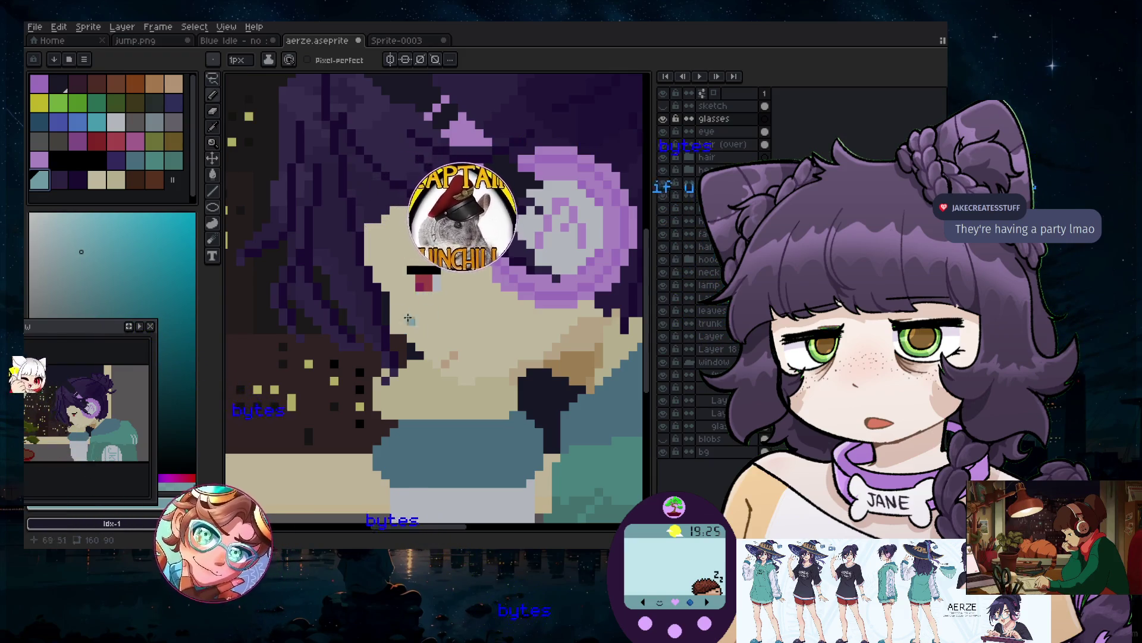
Draw a diagonal trail of light-teal tear pixels beneath the girl's eye
left_click(392, 286)
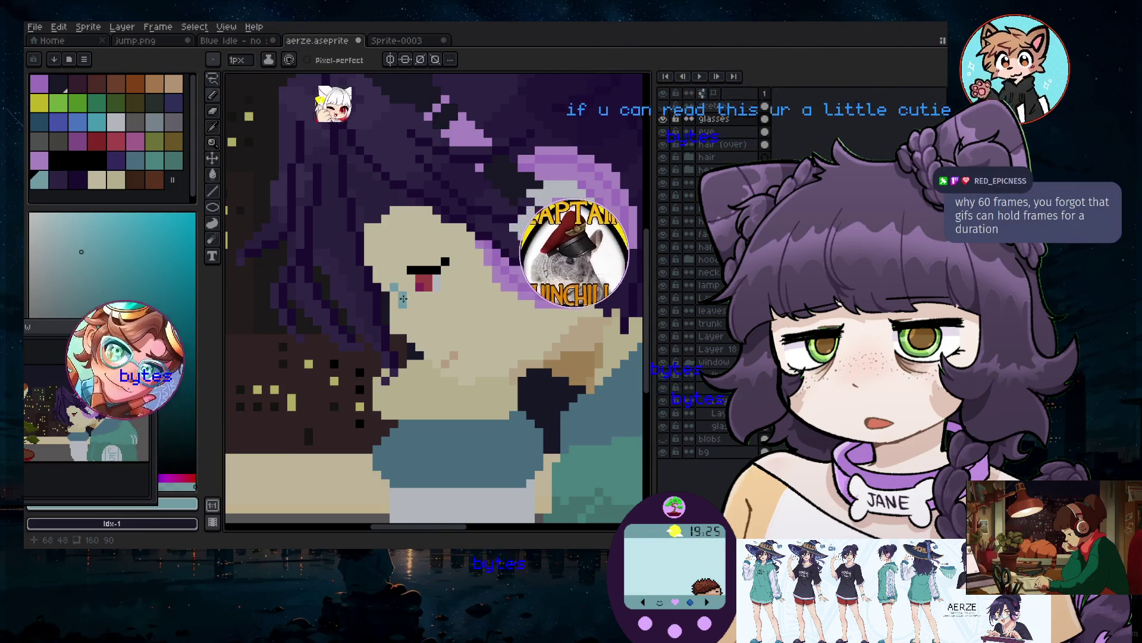
left_click_drag(403, 299, 420, 313)
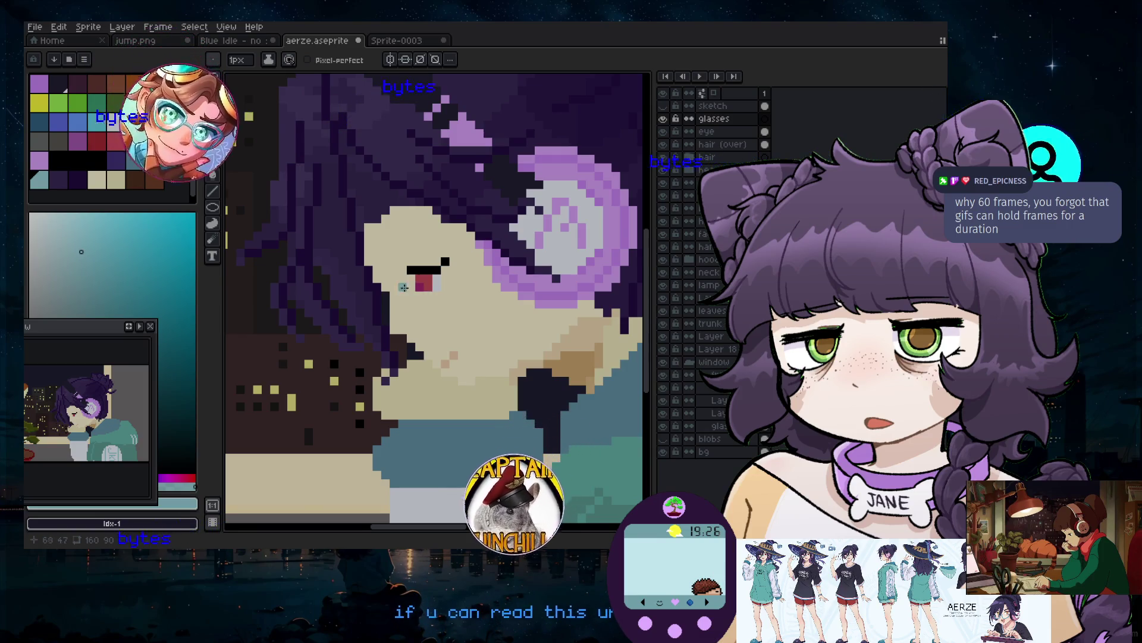
scroll(404, 287, "down", 4)
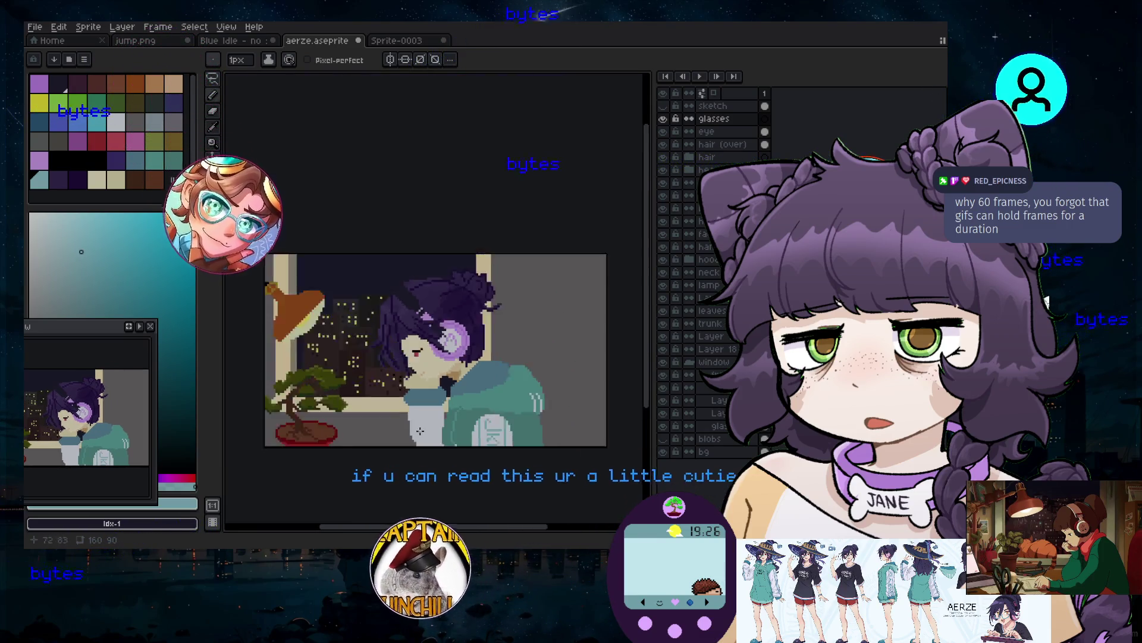
scroll(420, 430, "up", 2)
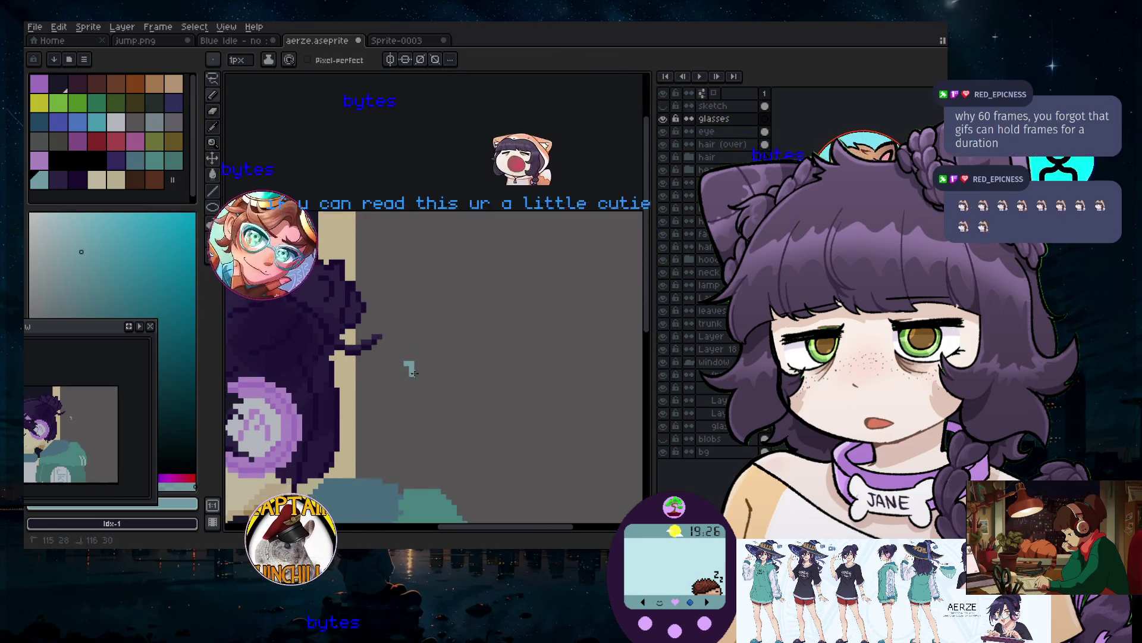
Remove the stray teal test marks on the wall with undo
key("v")
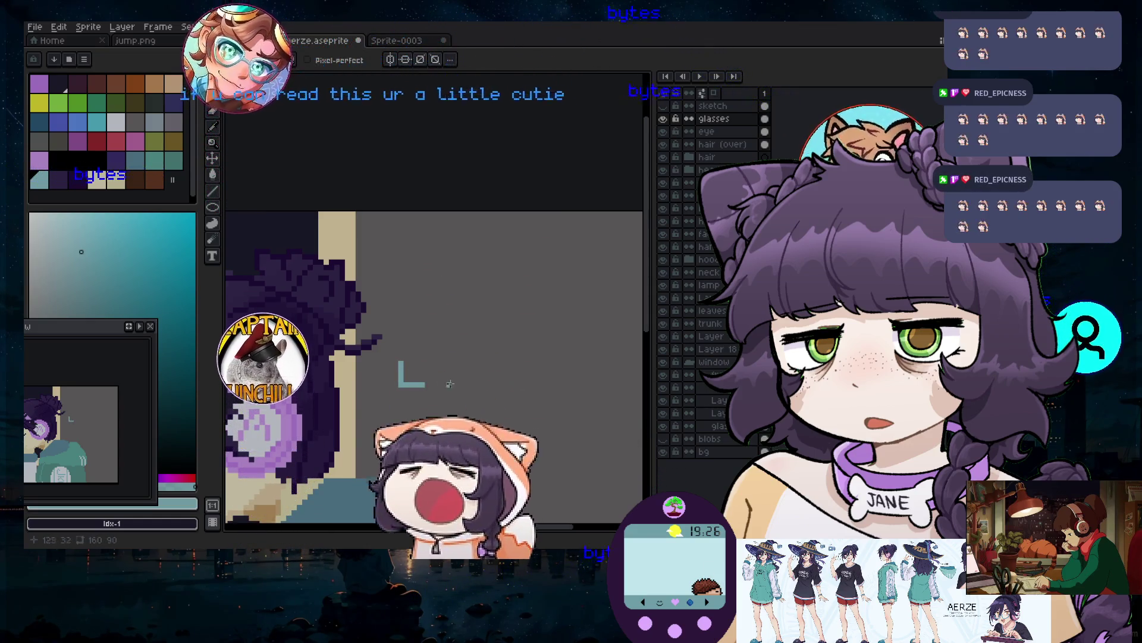
left_click(432, 383)
left_click_drag(454, 363, 450, 368)
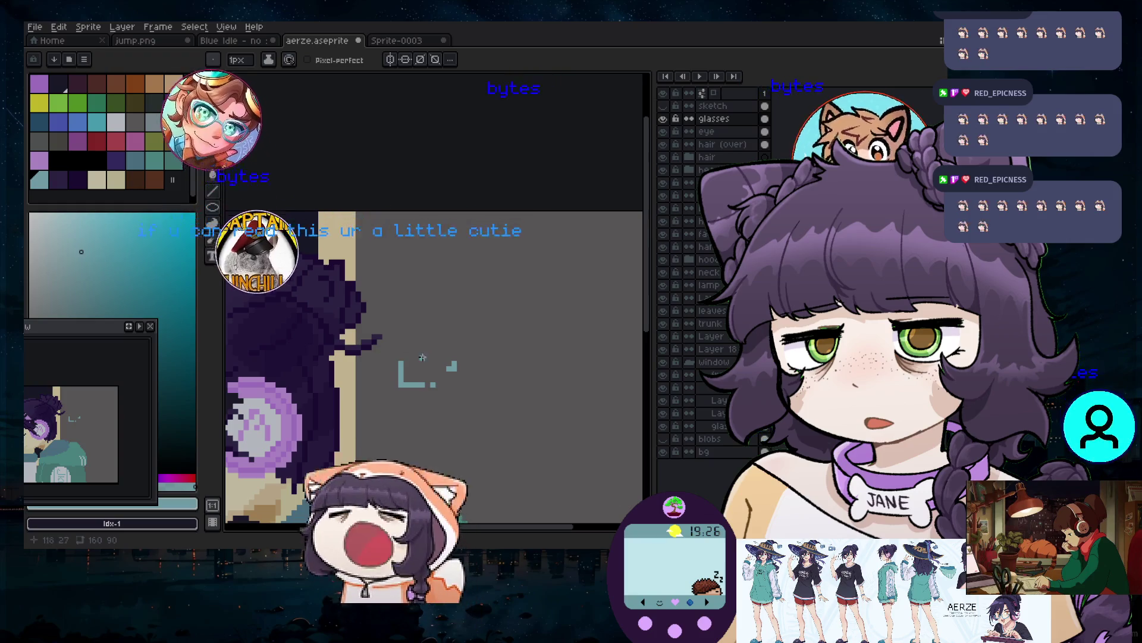
key("ctrl+z")
key("ctrl+z")
scroll(517, 345, "down", 3)
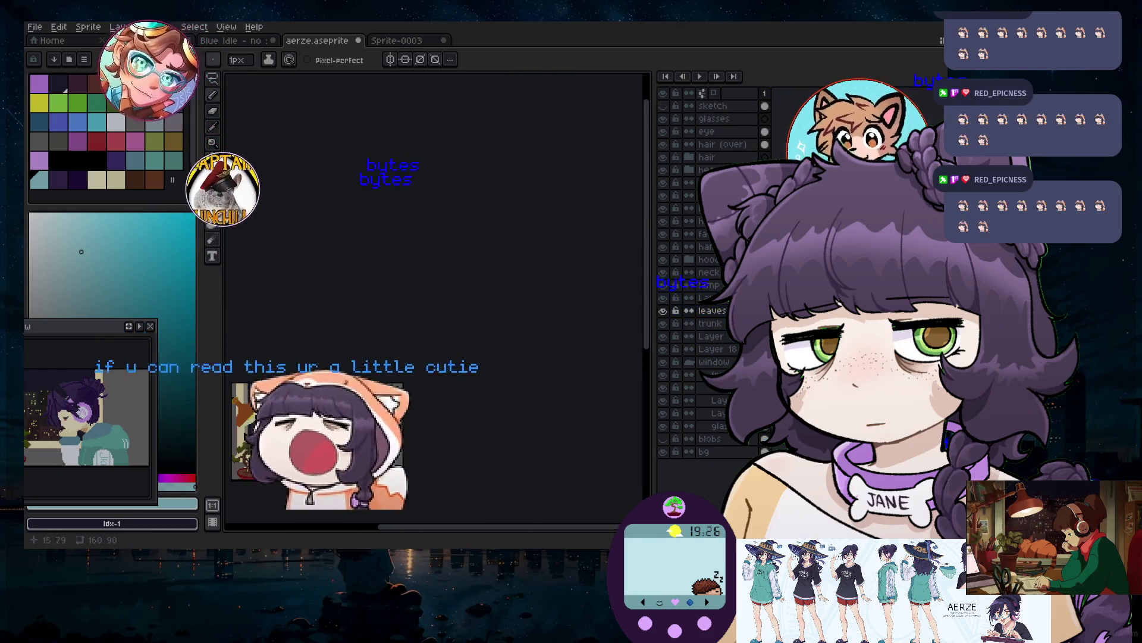
scroll(517, 345, "up", 3)
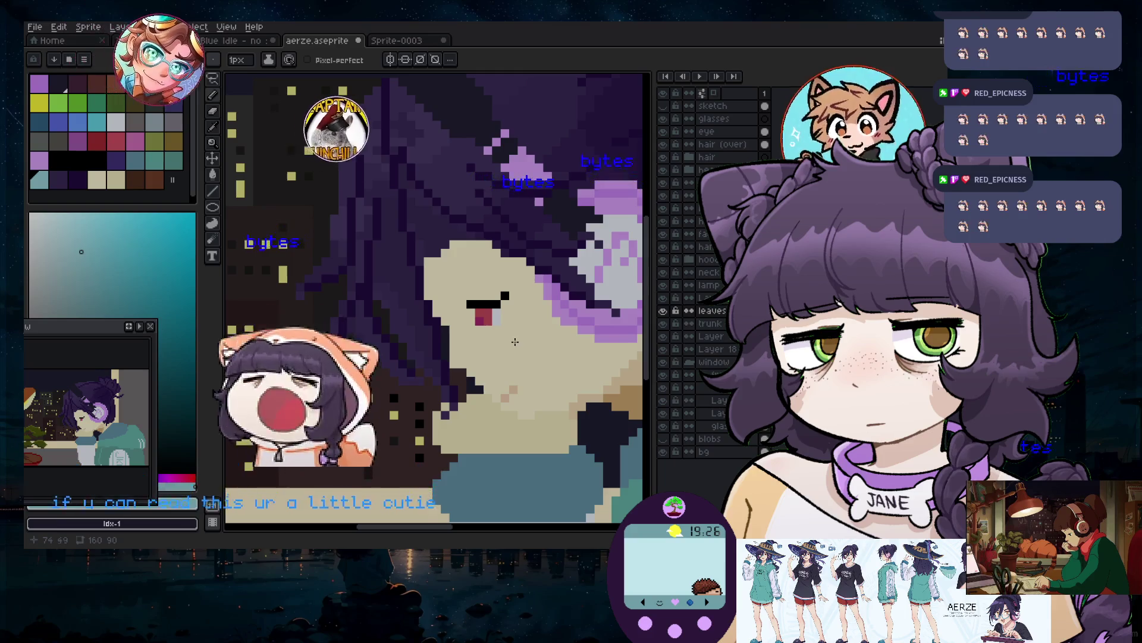
scroll(502, 344, "up", 1)
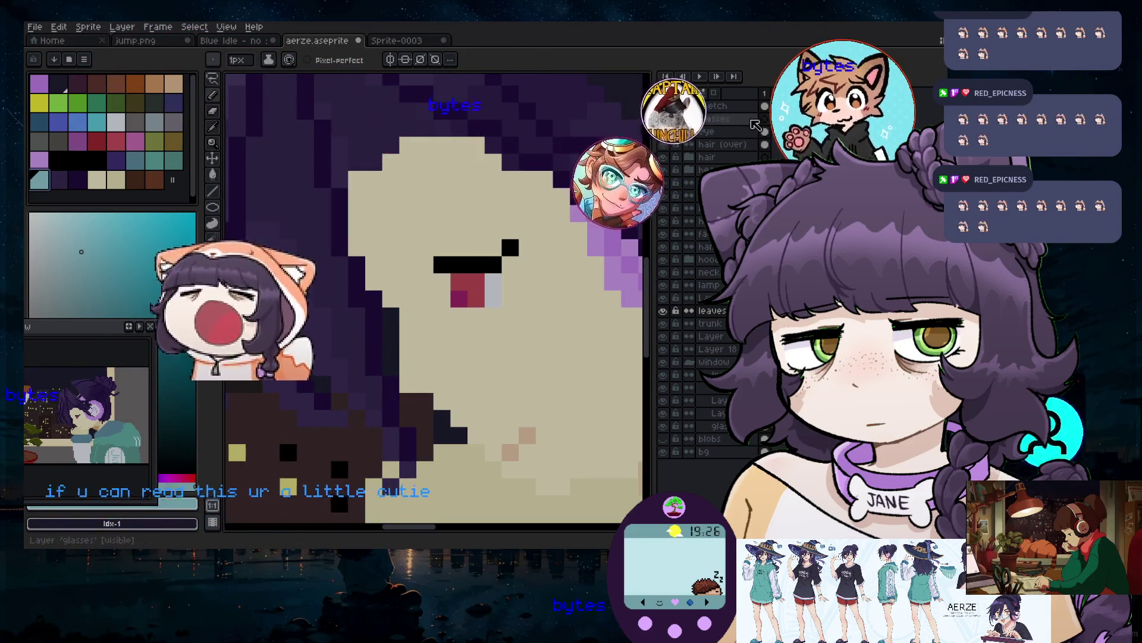
Extend the teal tear with pixels beside and below the girl's mouth
left_click(520, 304)
left_click_drag(519, 306, 431, 326)
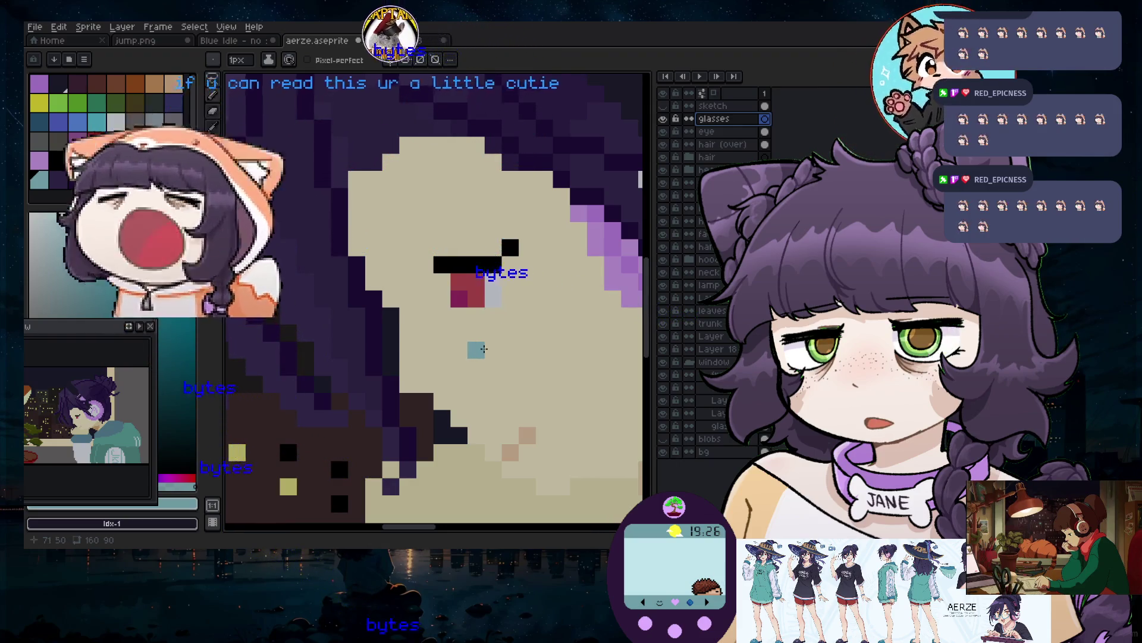
left_click(459, 367)
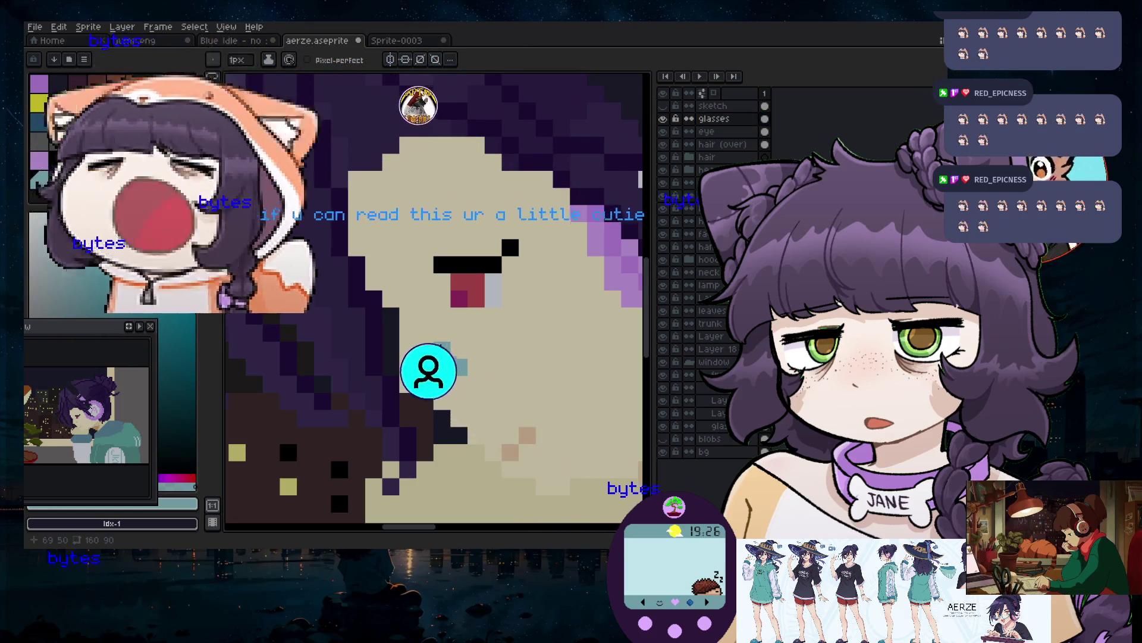
left_click(441, 348)
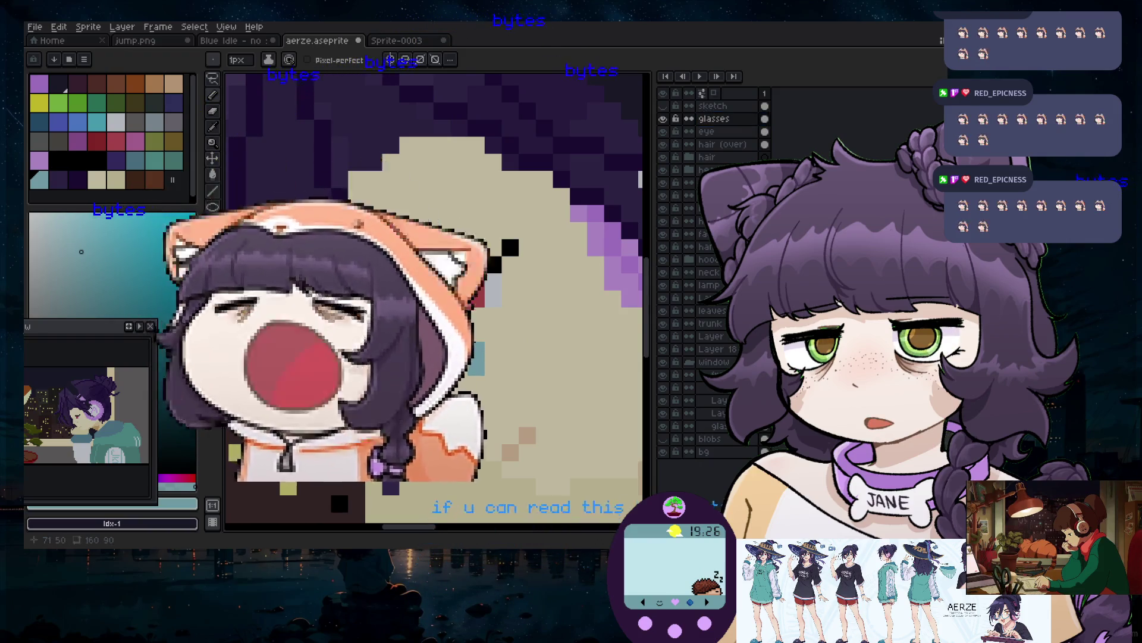
scroll(424, 400, "down", 5)
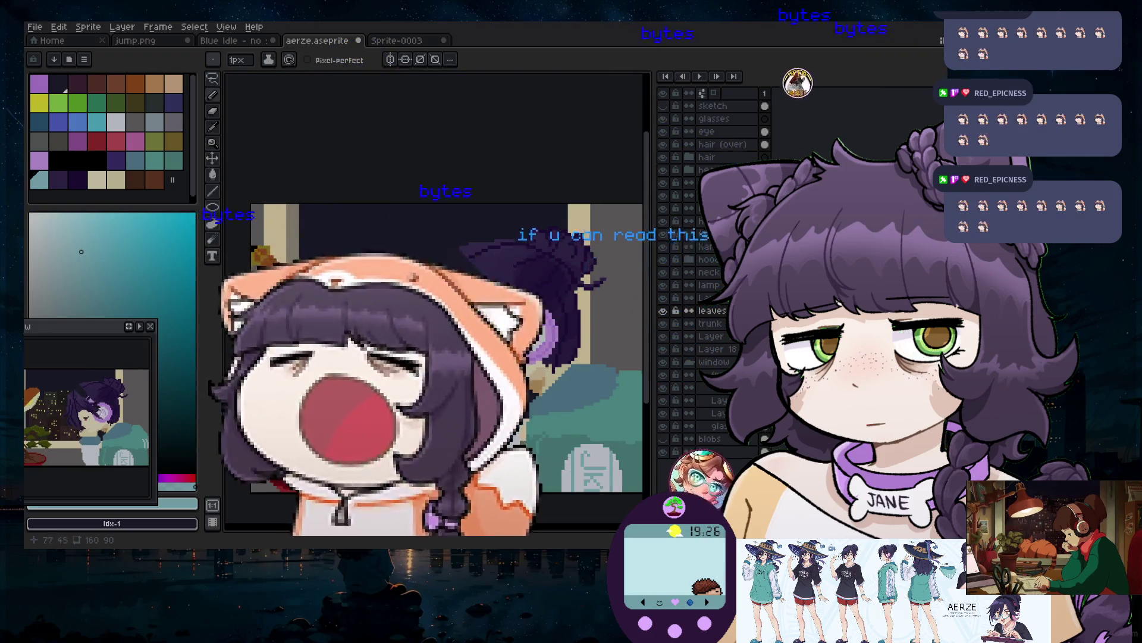
scroll(440, 393, "up", 4)
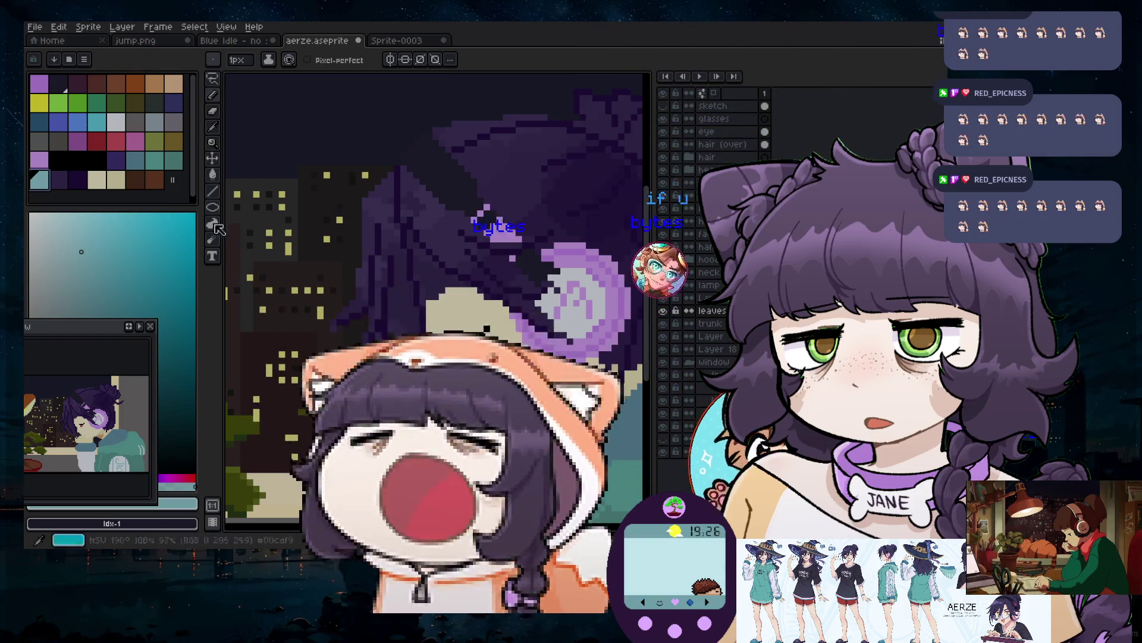
scroll(440, 392, "down", 4)
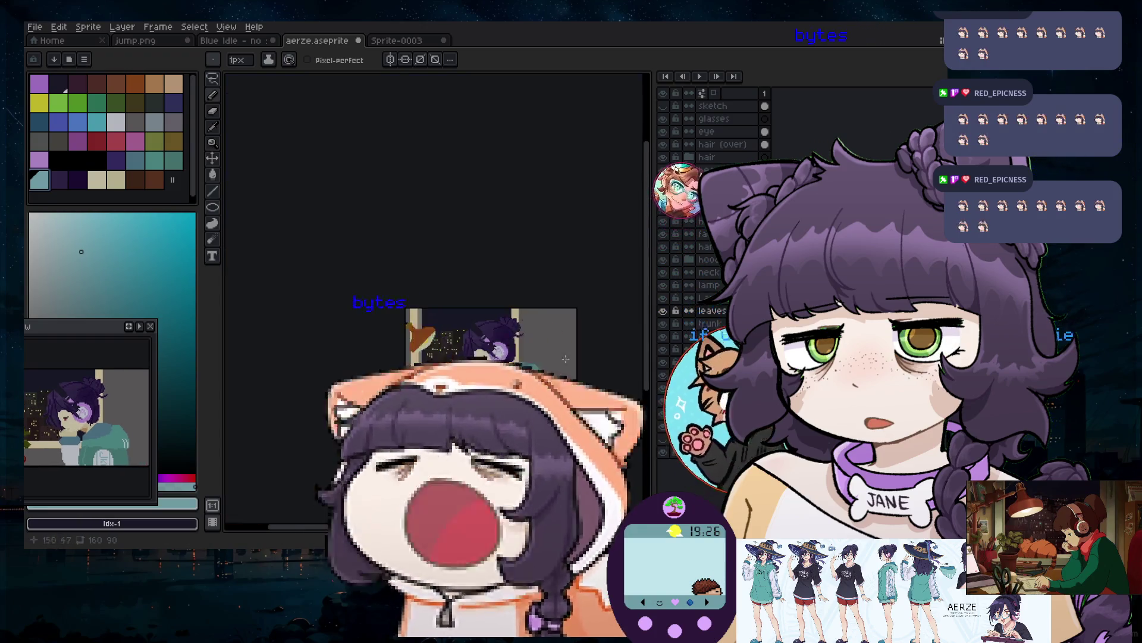
scroll(441, 393, "up", 5)
scroll(458, 357, "up", 1)
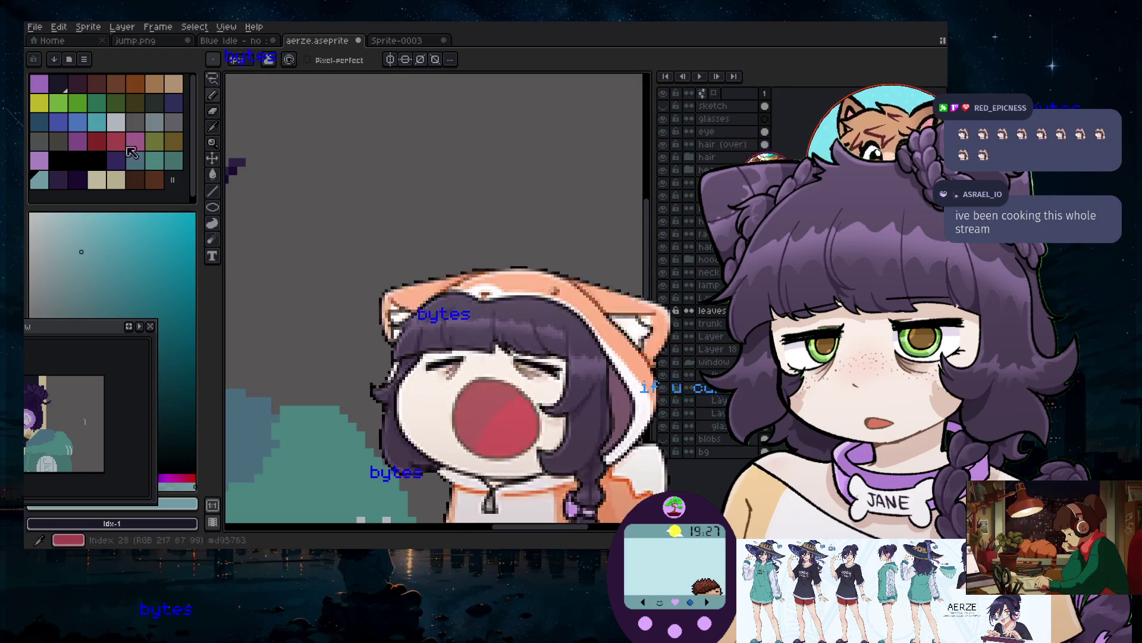
Draw a small light-grey block with a teal edge on the wall right of the girl
left_click(116, 122)
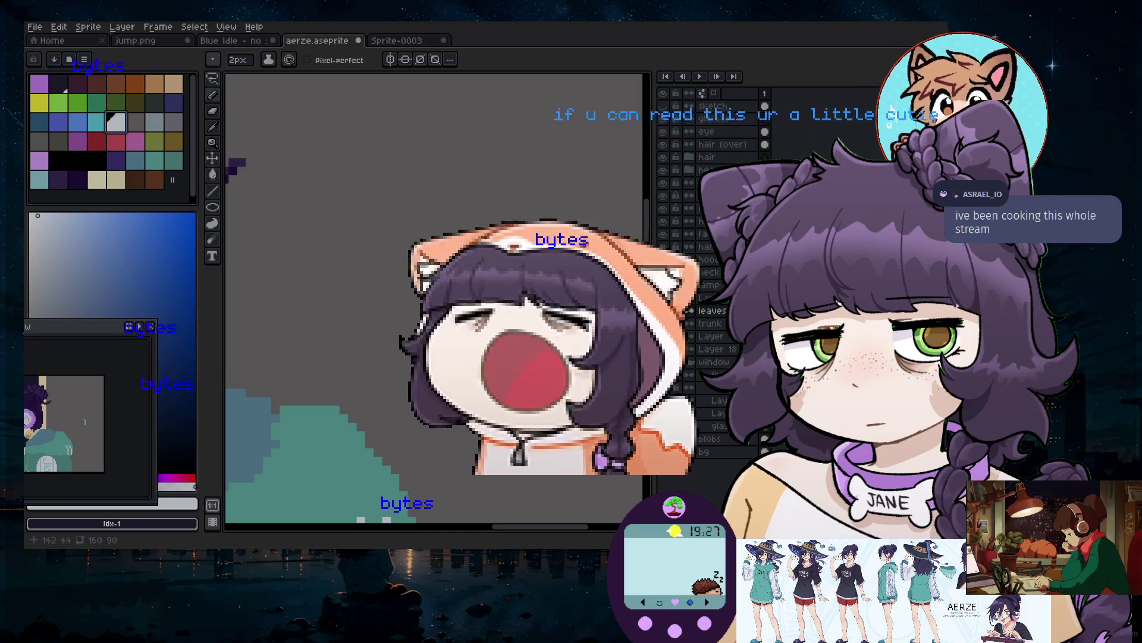
key("v")
key("b")
left_click(518, 311, "alt")
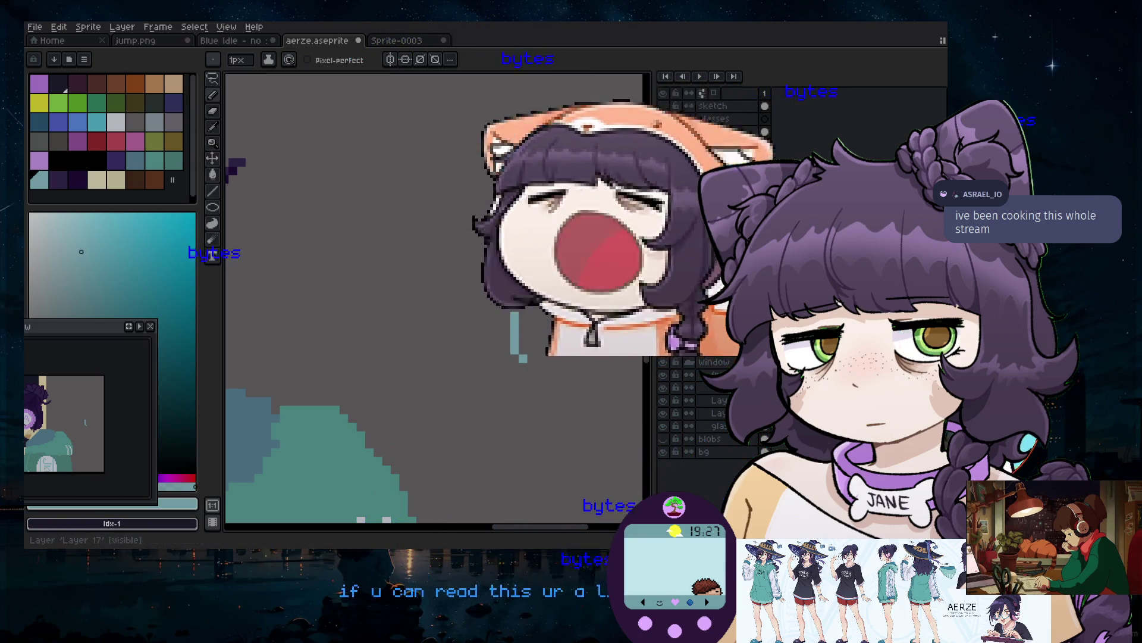
scroll(582, 338, "up", 2)
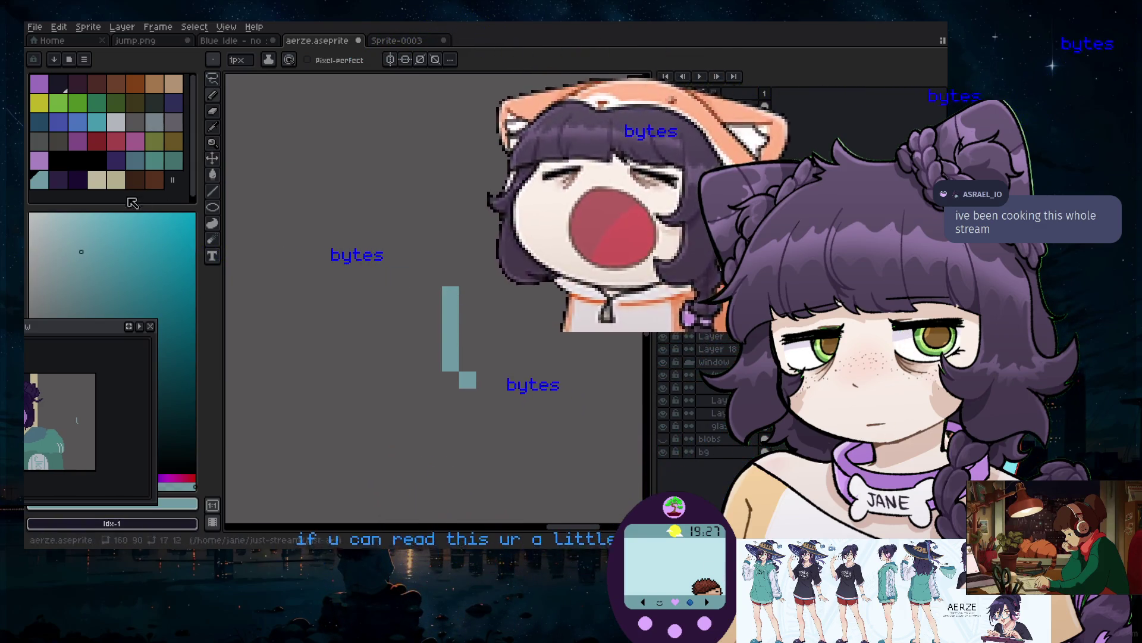
key("bracketright")
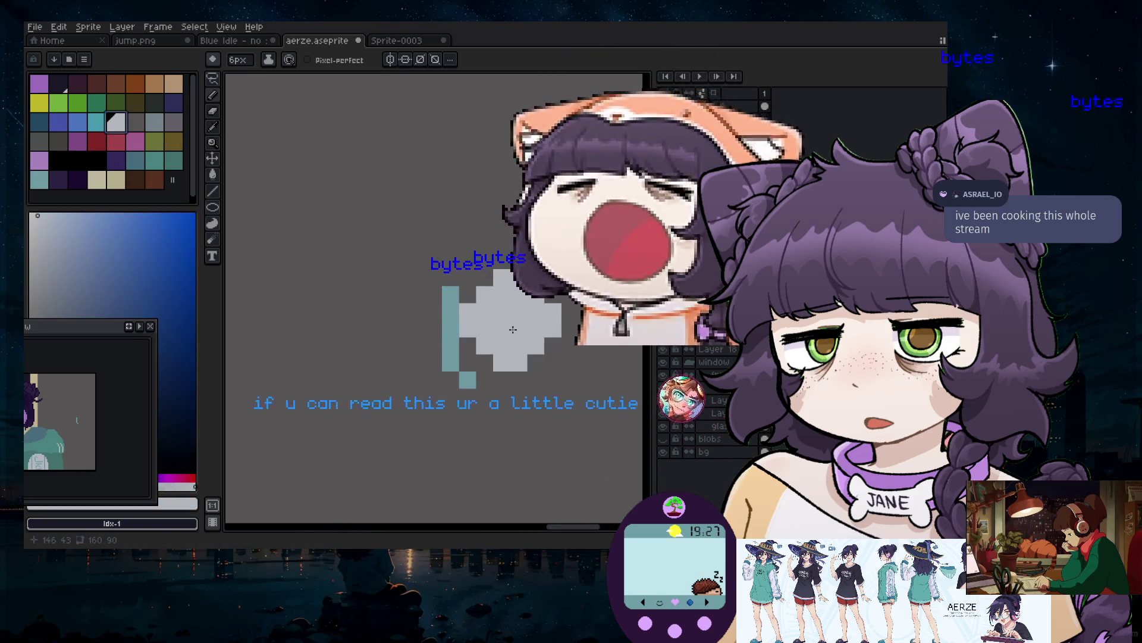
Move the Preview window up so the whole sprite is visible
left_click_drag(90, 326, 140, 189)
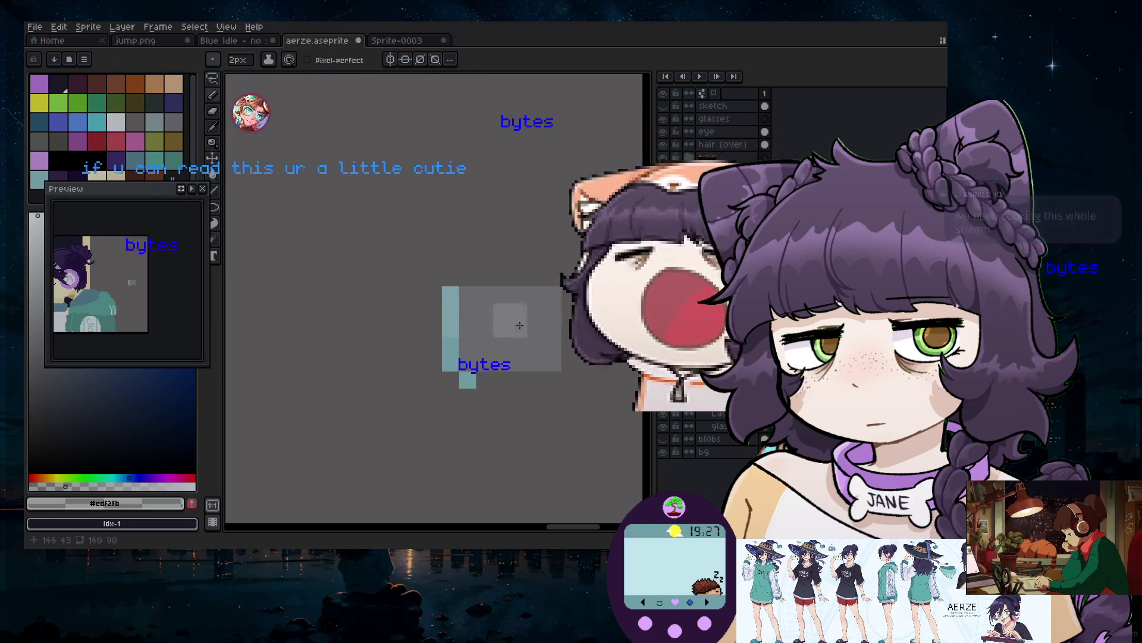
scroll(526, 444, "down", 3)
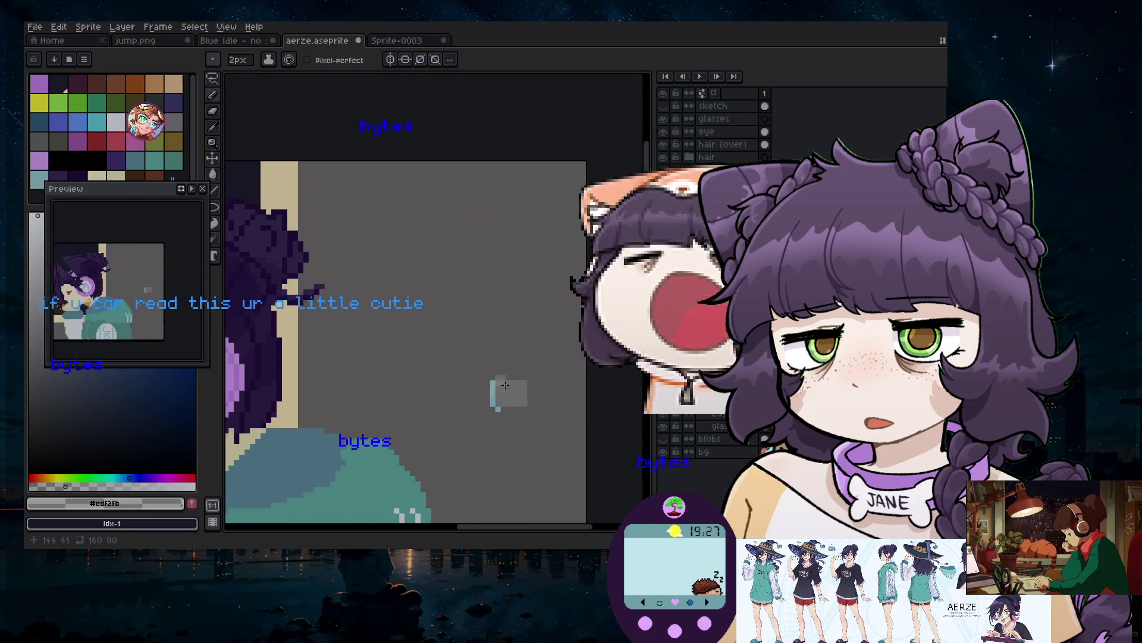
scroll(541, 421, "down", 4)
scroll(257, 415, "up", 4)
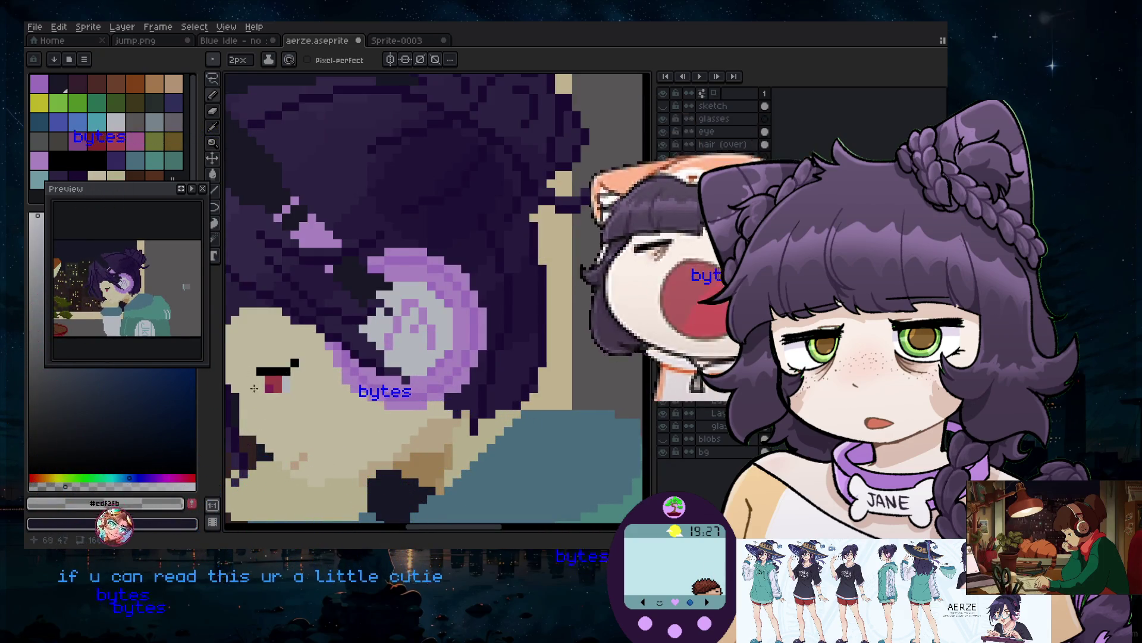
scroll(298, 409, "down", 4)
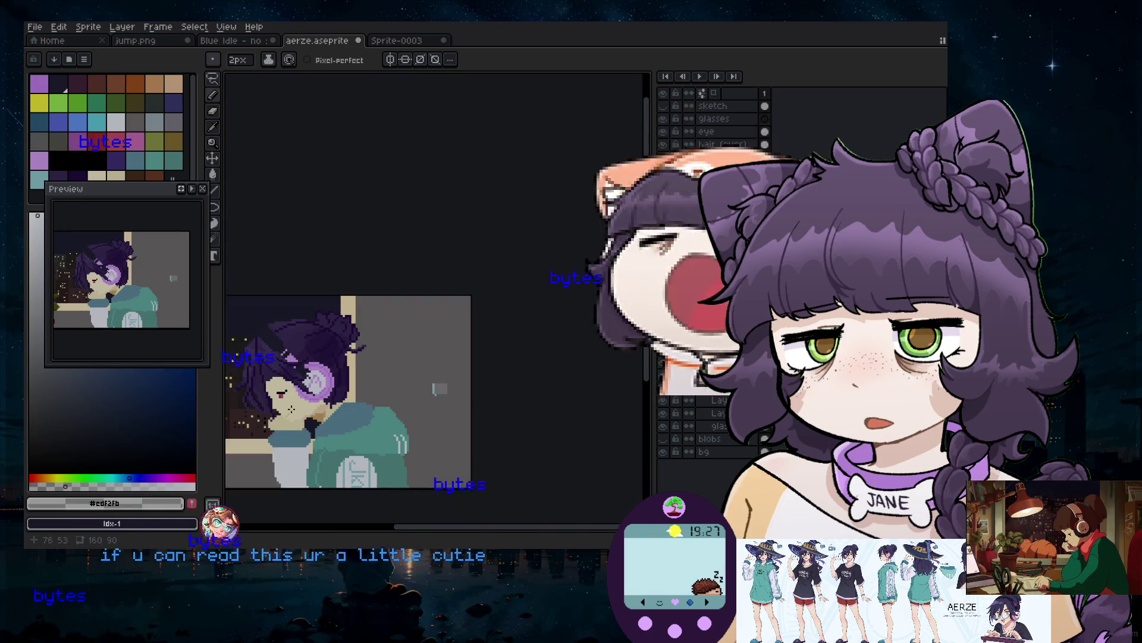
scroll(520, 383, "up", 2)
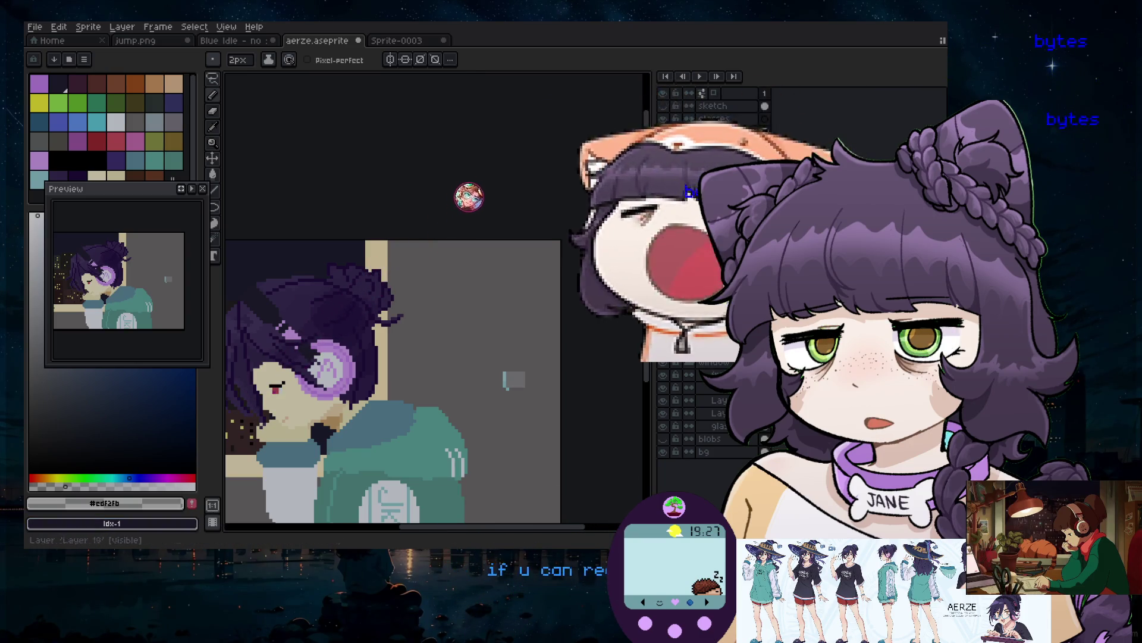
Shift the Preview window lower-left, then select the 2px pixel-perfect pencil with black
scroll(283, 245, "down", 1)
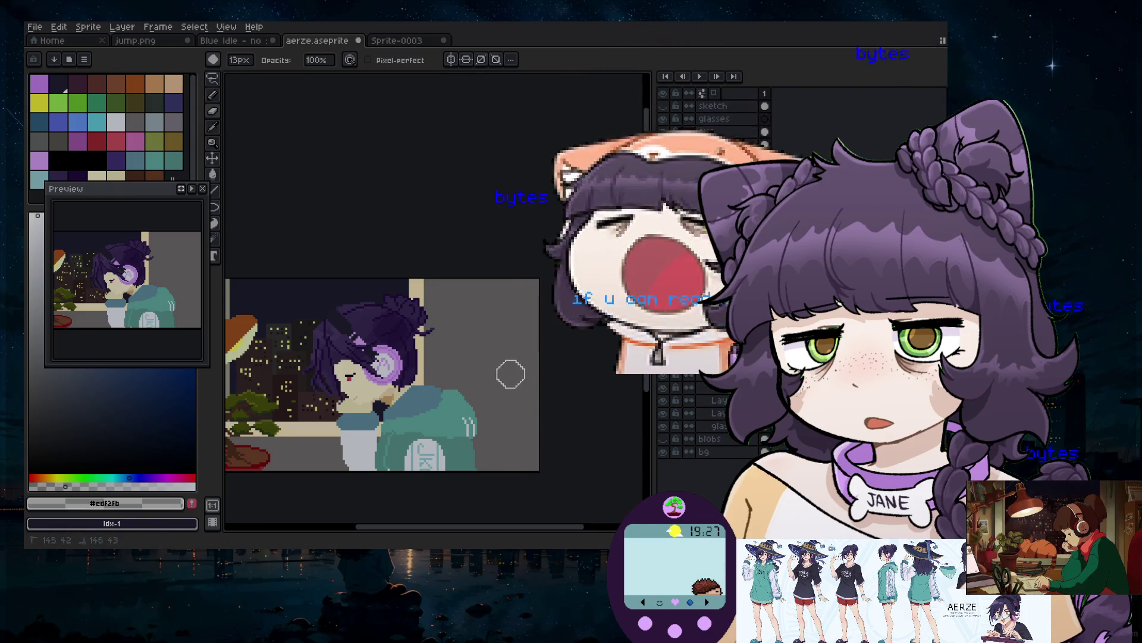
scroll(238, 474, "down", 3)
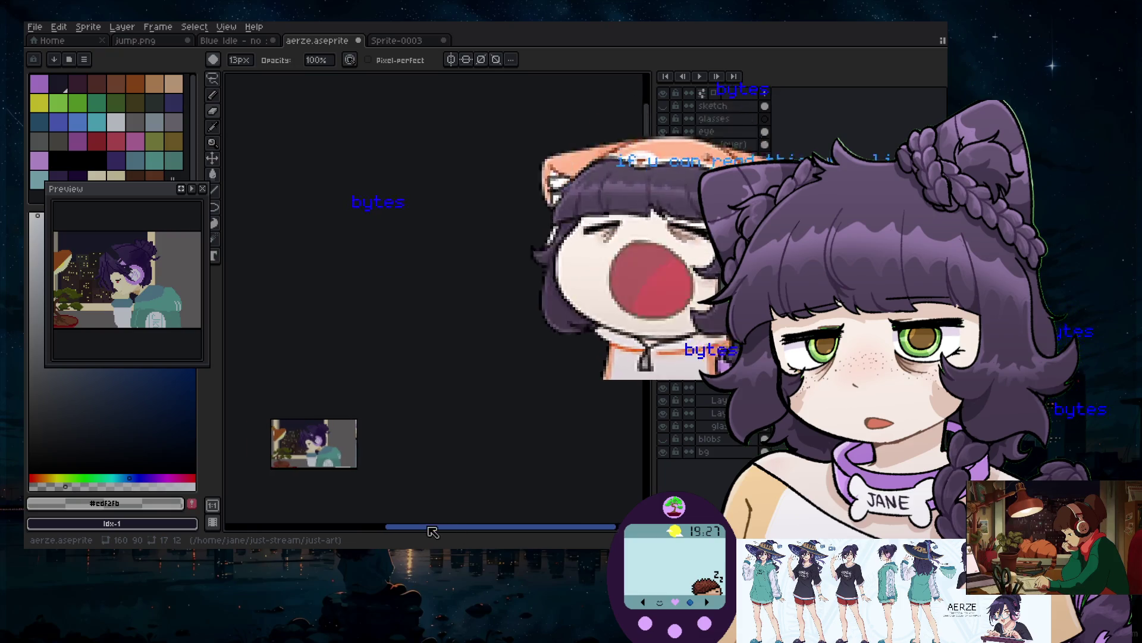
scroll(429, 452, "up", 5)
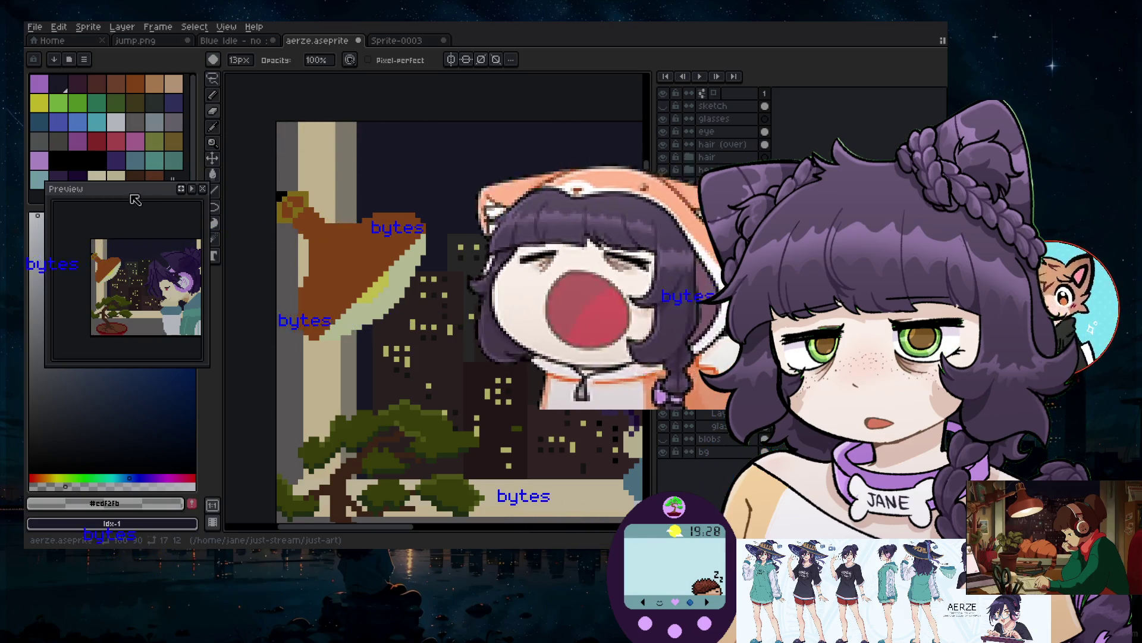
left_click_drag(138, 197, 99, 254)
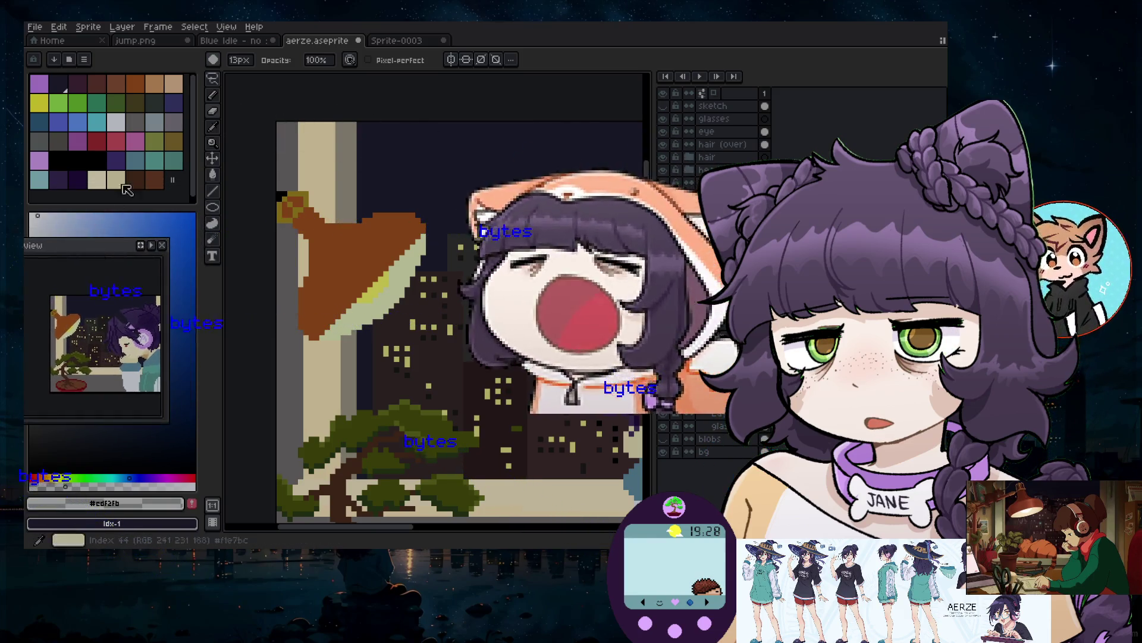
left_click(213, 96)
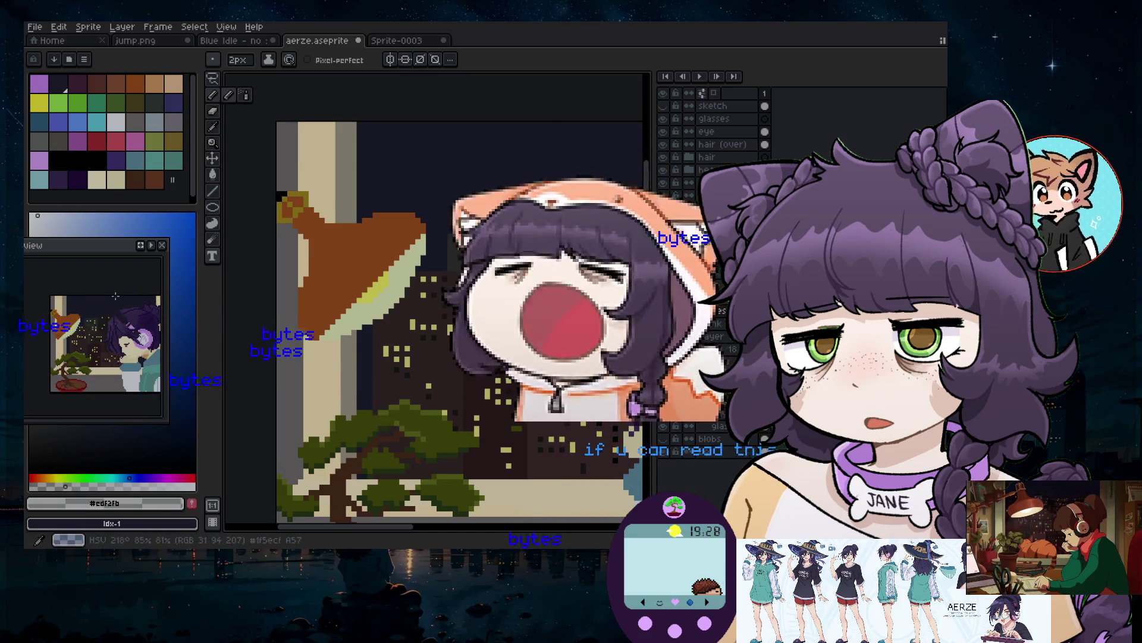
left_click(91, 164)
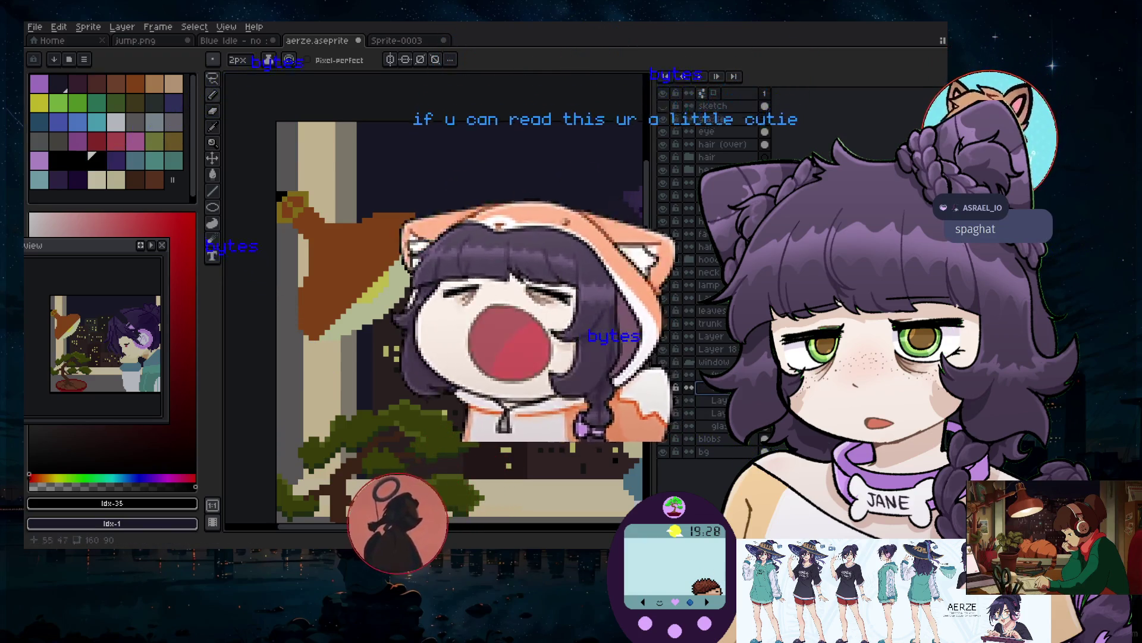
Sample the dark colour from the city scene with the Eyedropper, then return to the Pencil
scroll(486, 296, "up", 3)
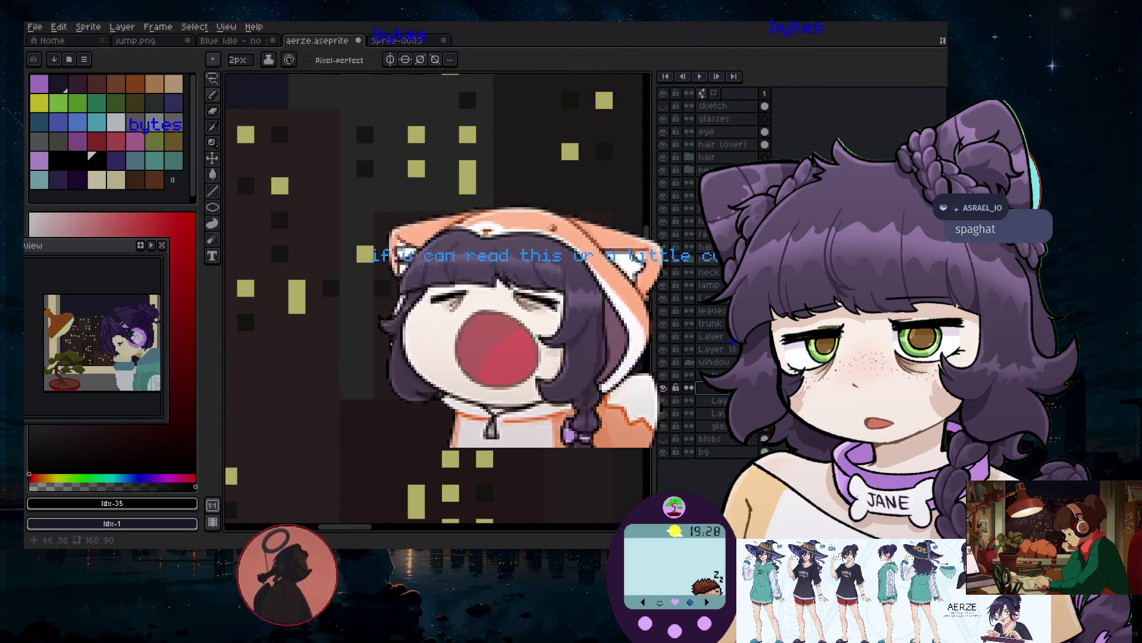
left_click(212, 128)
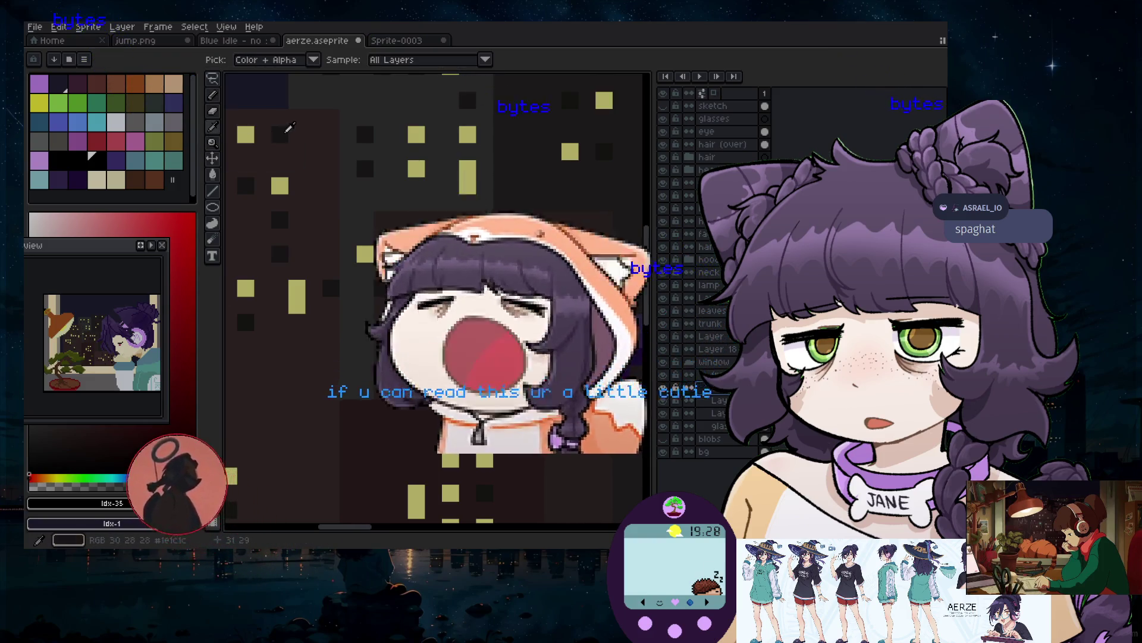
left_click(213, 95)
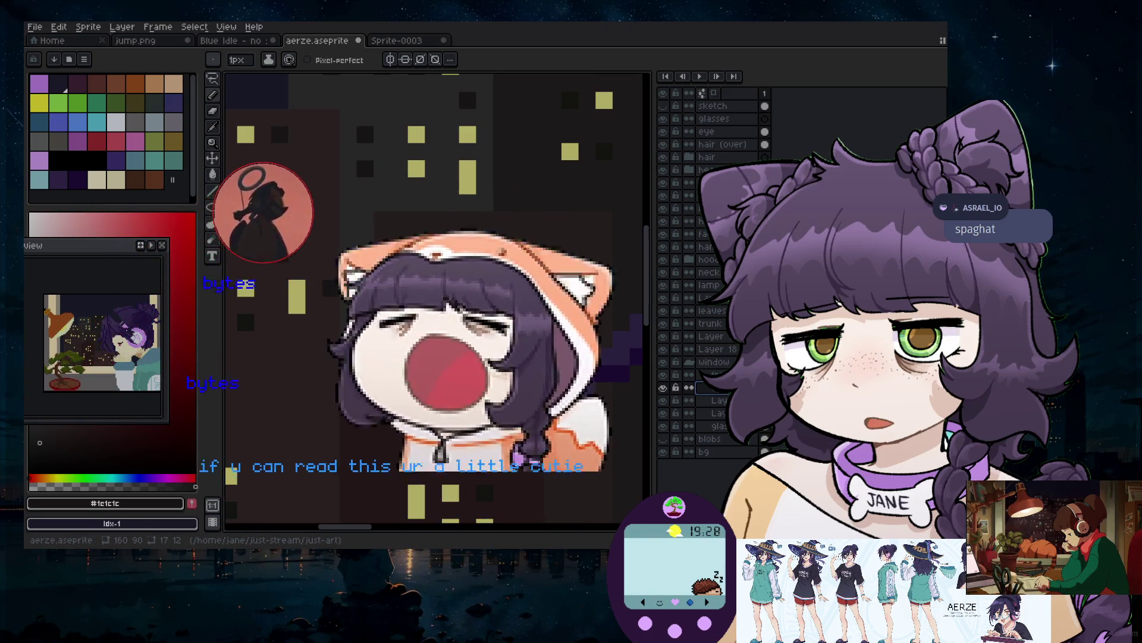
Add two new frames with Alt+N so the timeline spans four 100 ms frames
key("alt+n")
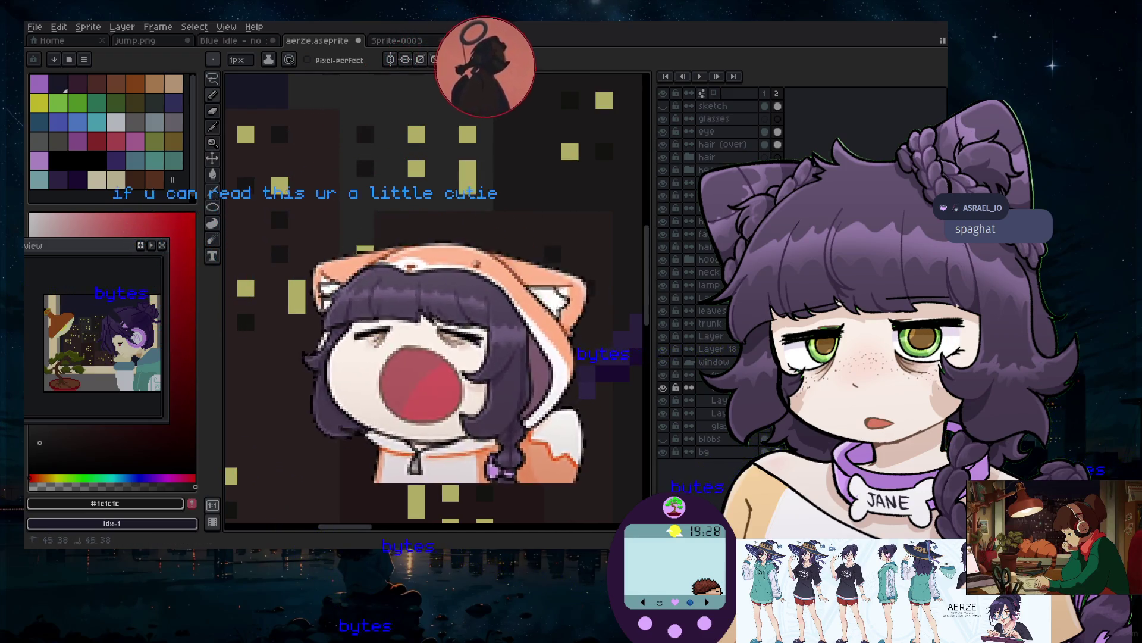
key("alt+n")
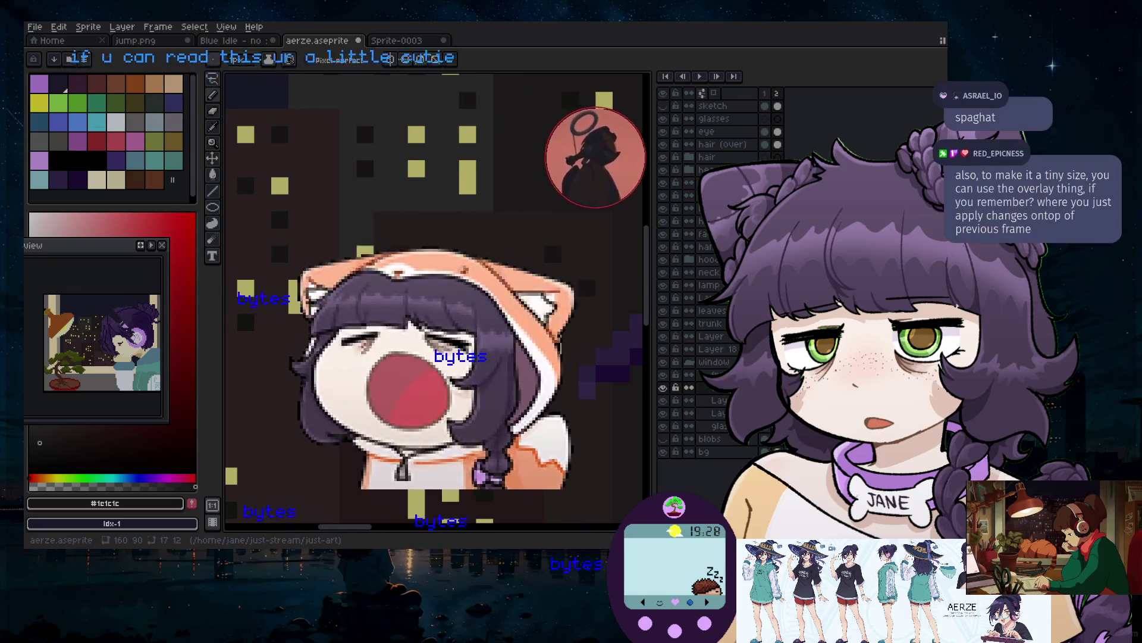
scroll(443, 151, "down", 1)
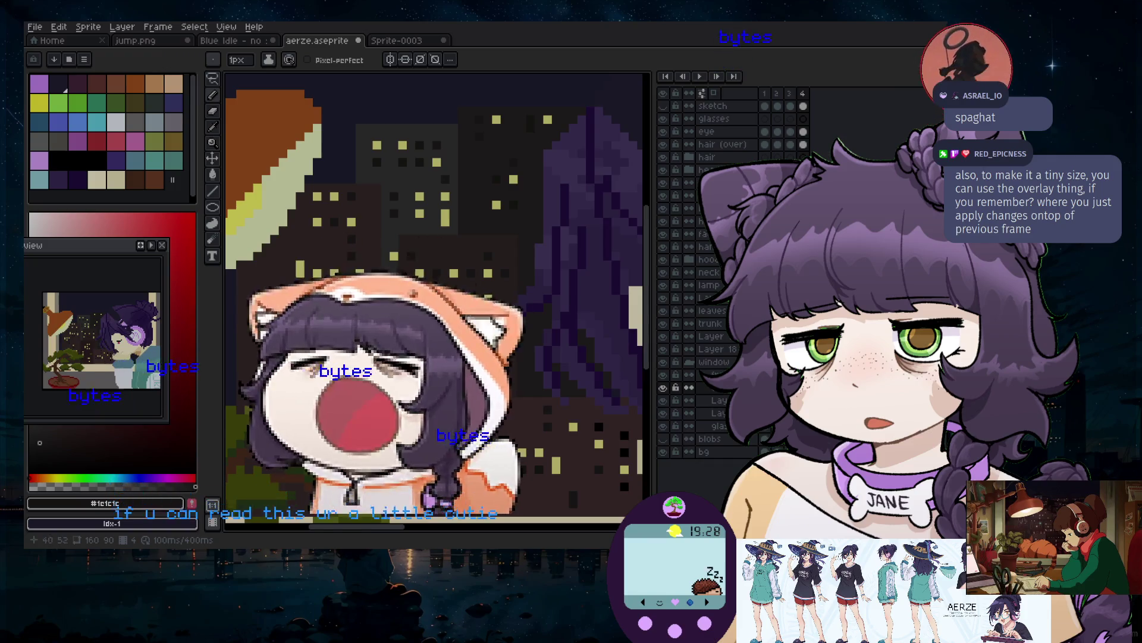
scroll(437, 377, "down", 1)
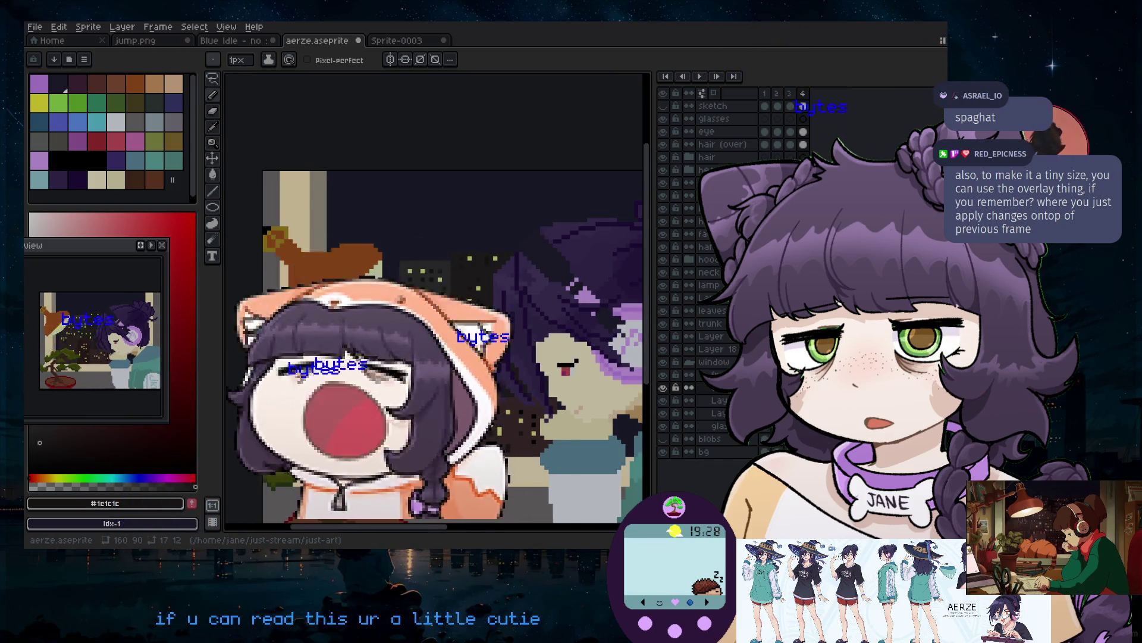
left_click(42, 27)
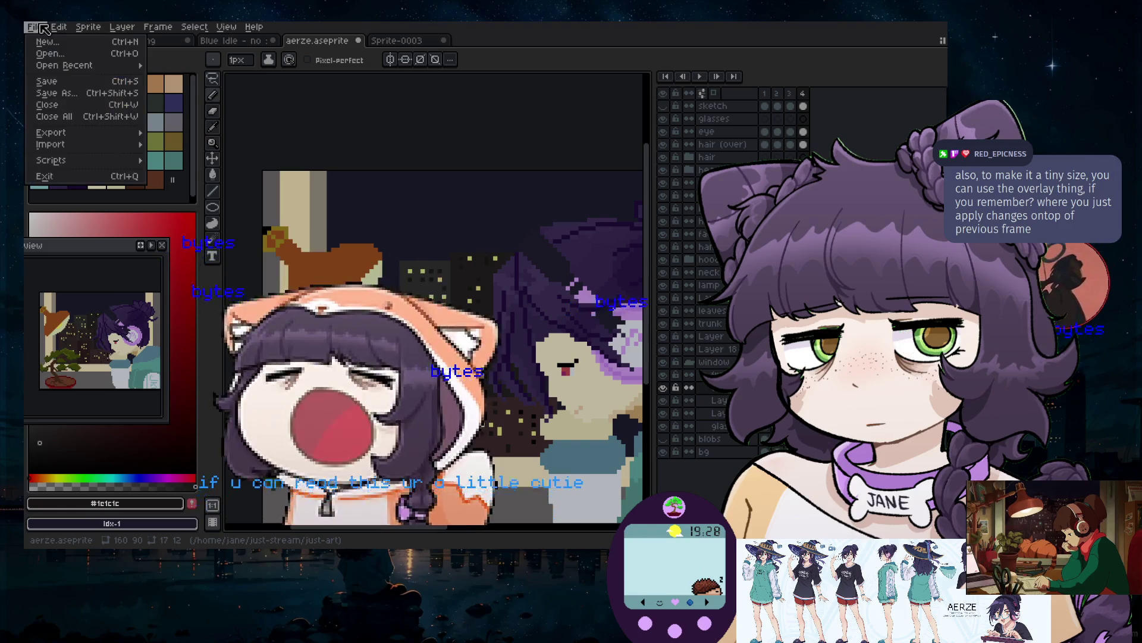
Review the Animation Direction and Output File options in Export As, then cancel
mouse_move(67, 134)
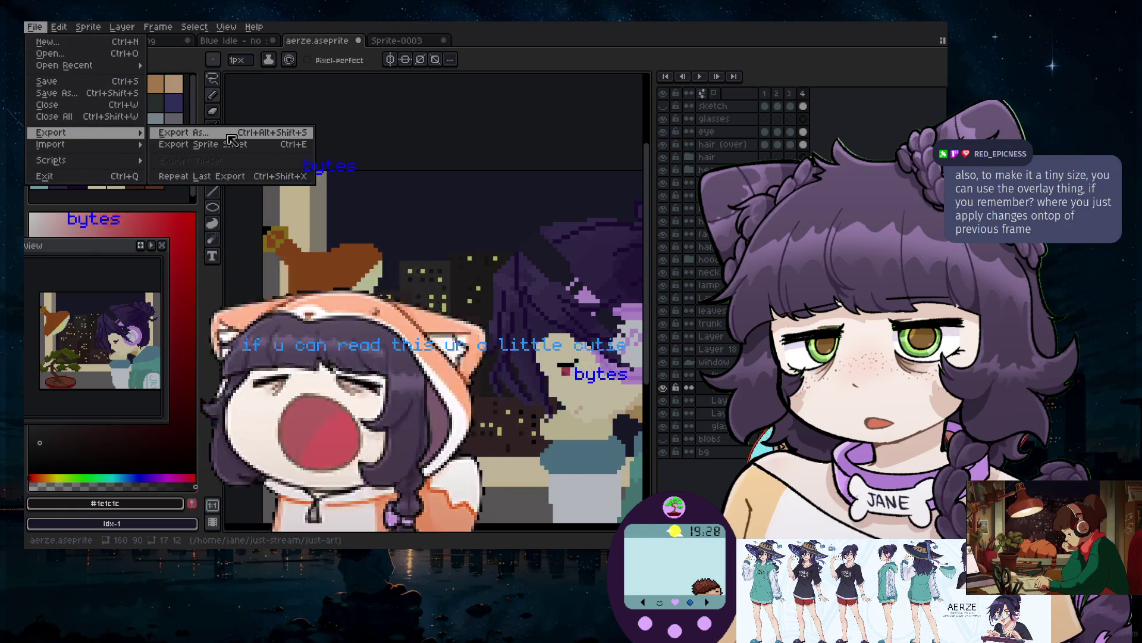
left_click(228, 134)
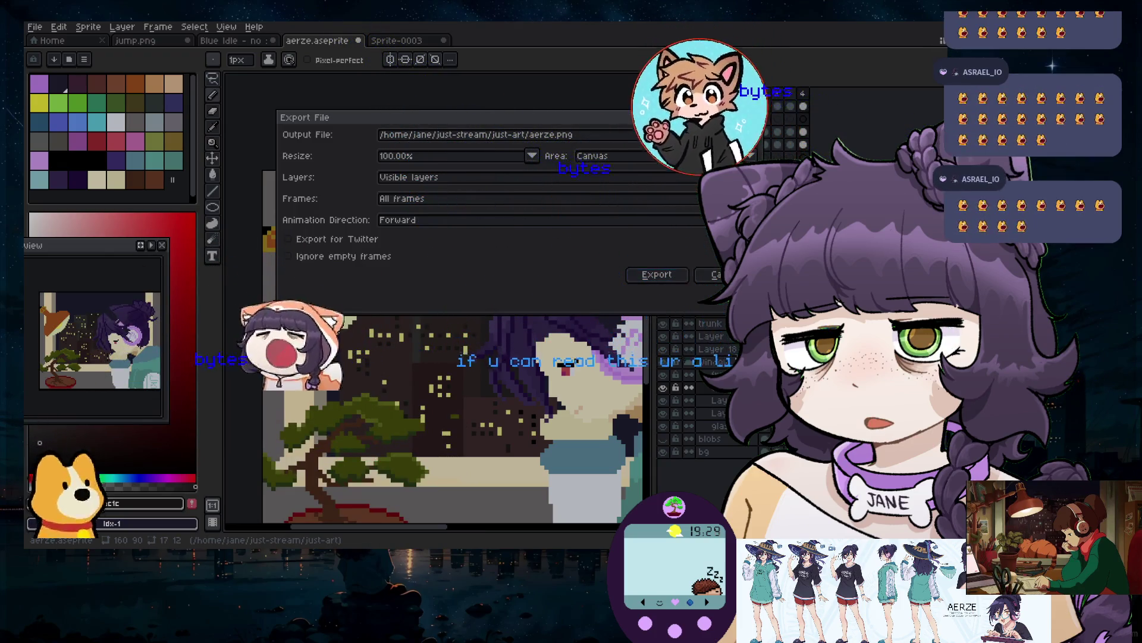
left_click(417, 219)
left_click(354, 283)
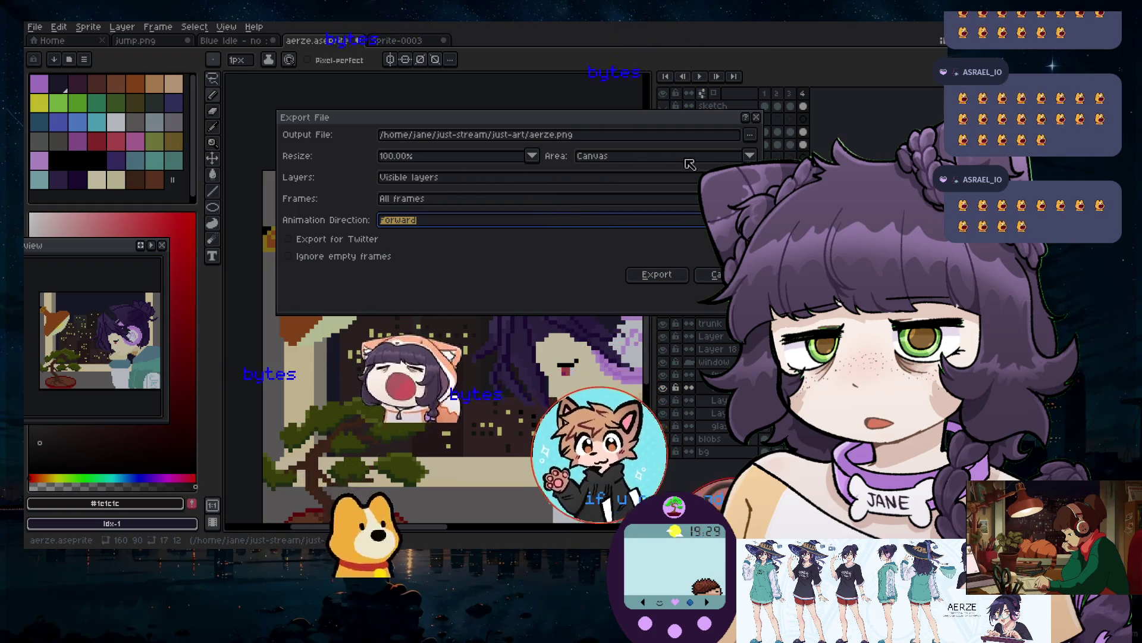
left_click(750, 134)
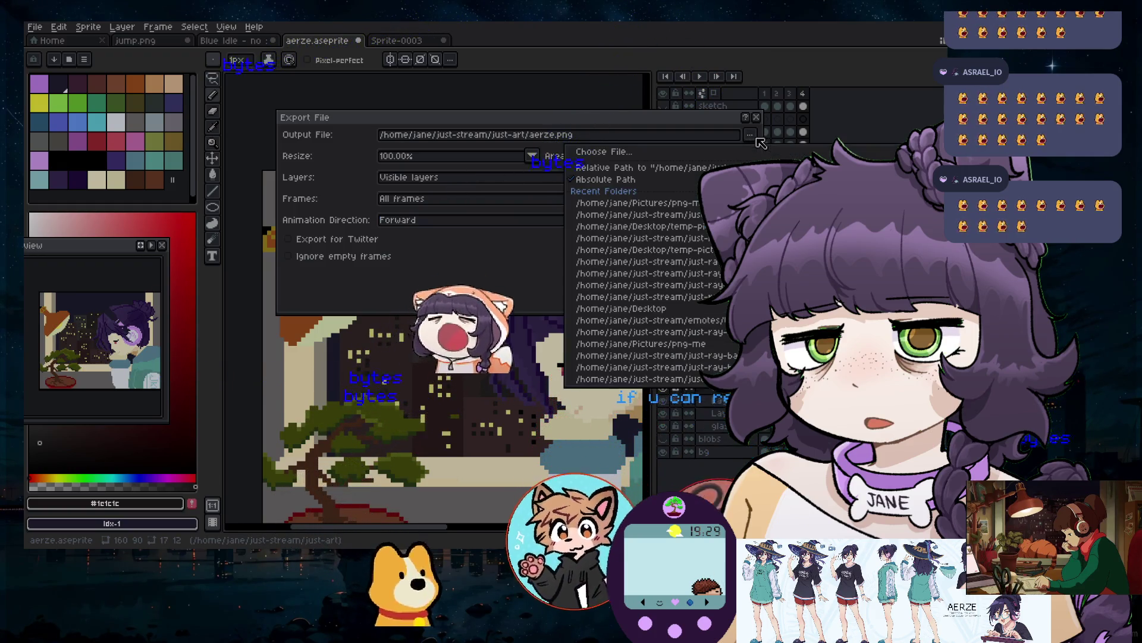
left_click(537, 208)
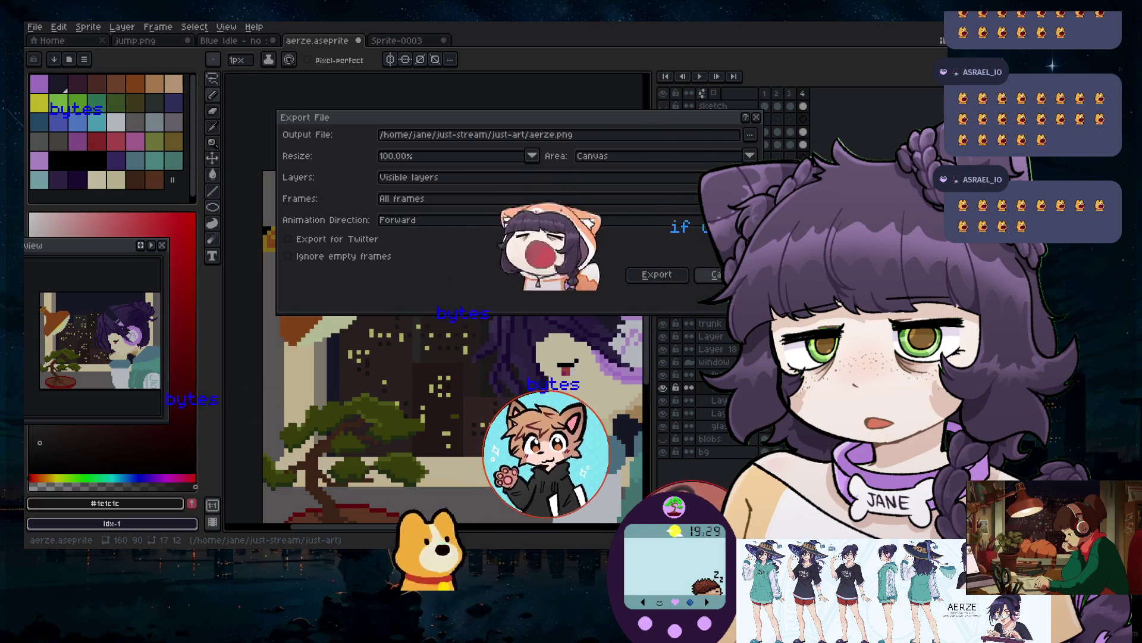
key("Escape")
Reopen File > Export > Export As for aerze.png at 100% with all frames
left_click(34, 27)
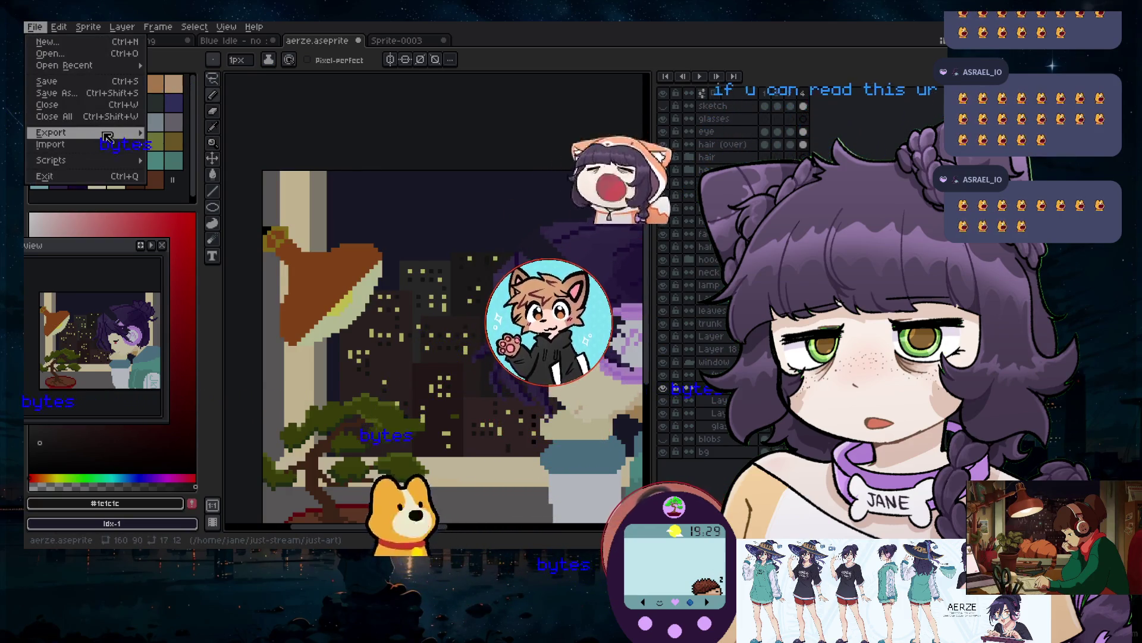
mouse_move(107, 137)
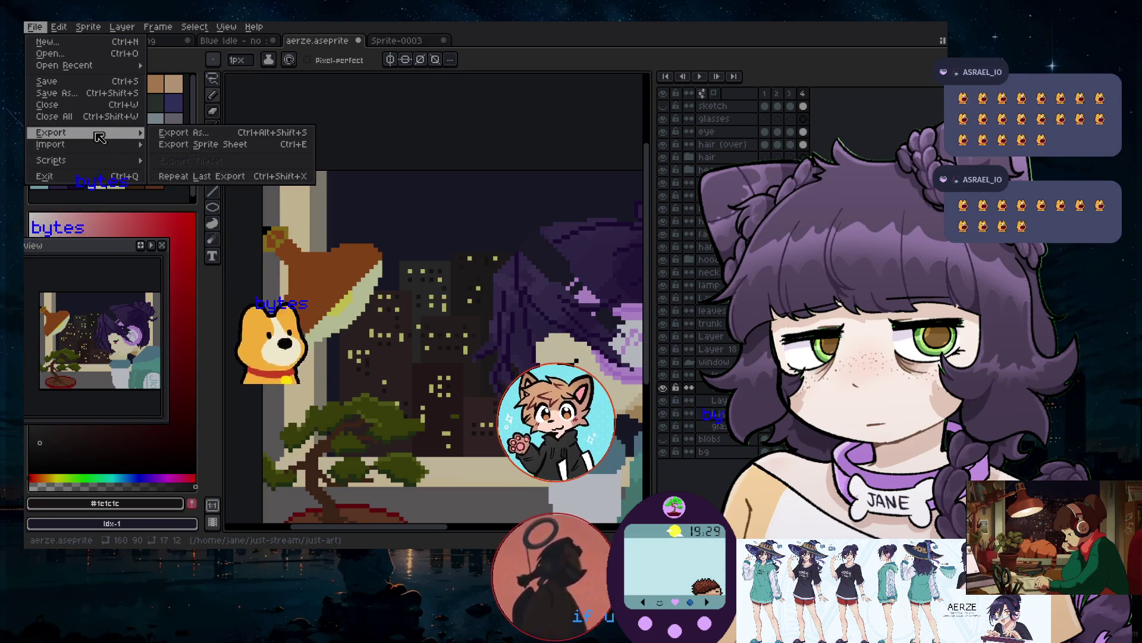
left_click(208, 139)
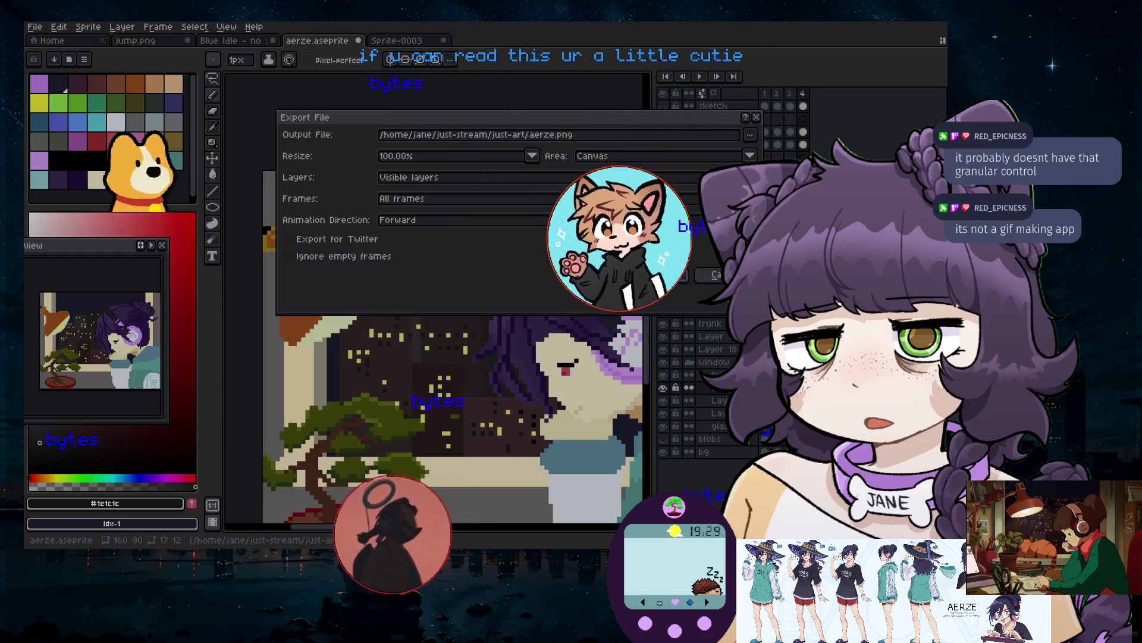
Export all frames to aerze.png, then preview them as a sprite sheet and cancel
left_click(647, 276)
left_click(36, 28)
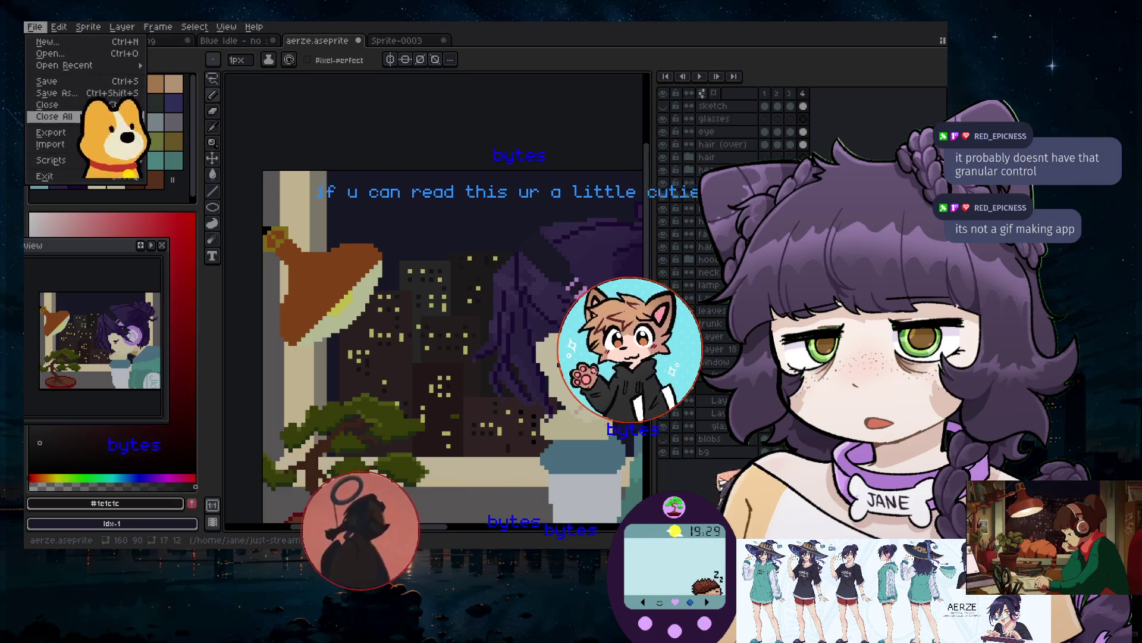
mouse_move(83, 132)
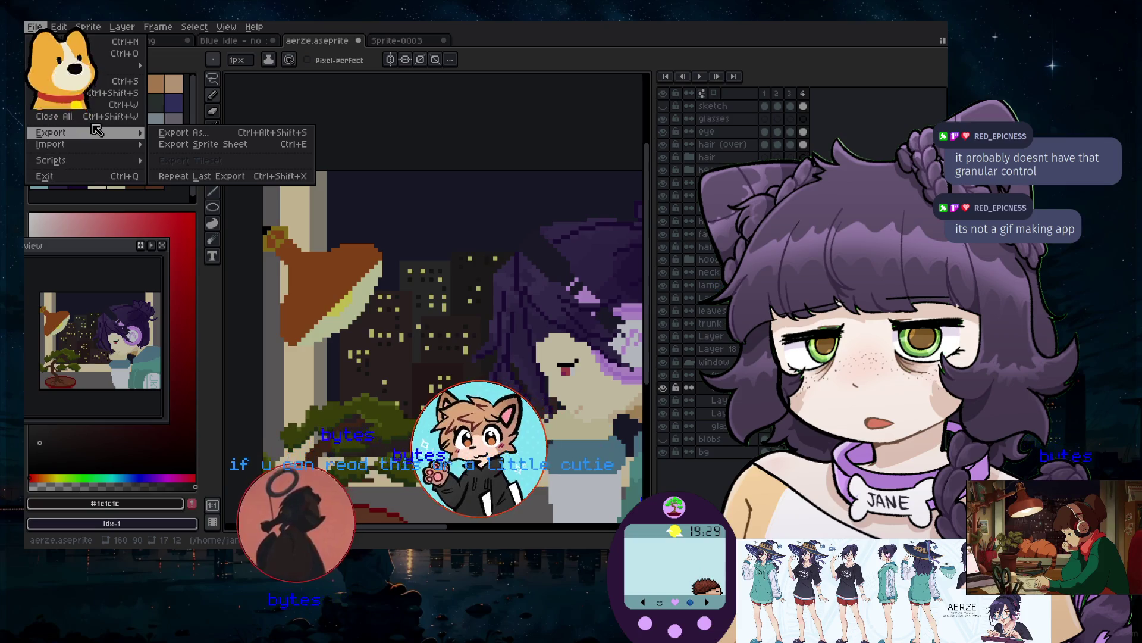
left_click(180, 145)
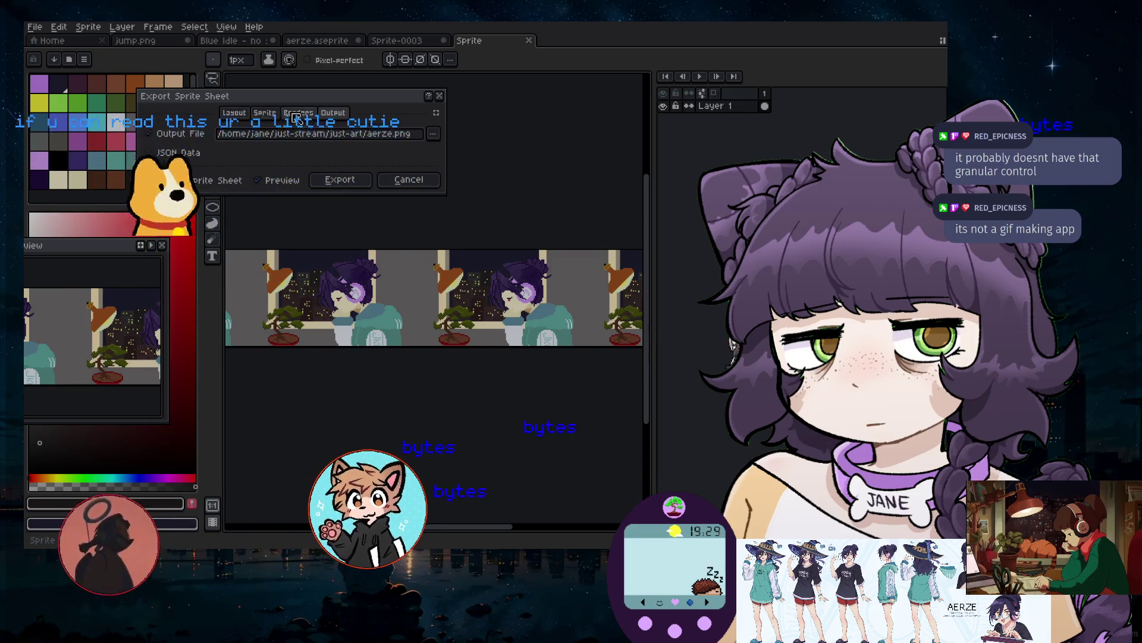
left_click(398, 185)
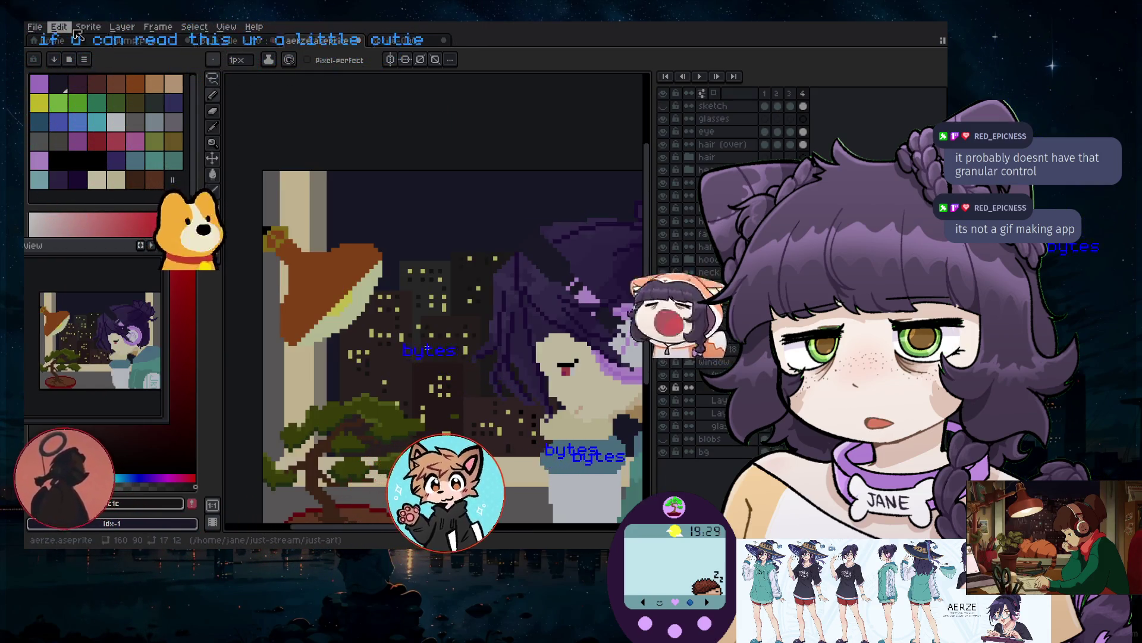
Browse the File and Edit menus without running a command
left_click(41, 27)
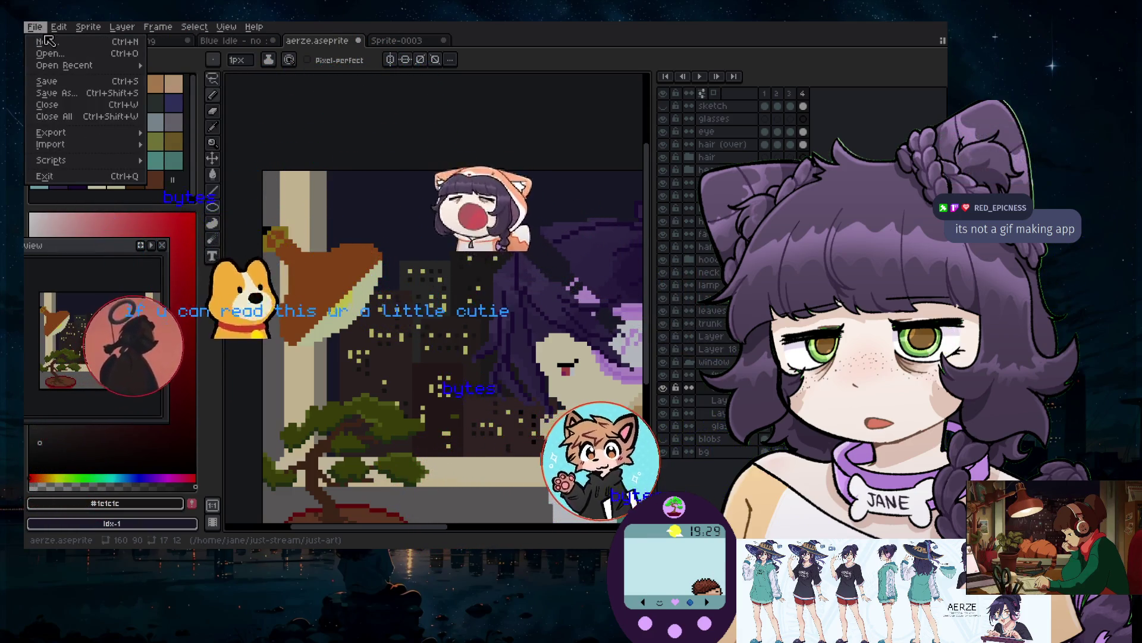
mouse_move(60, 27)
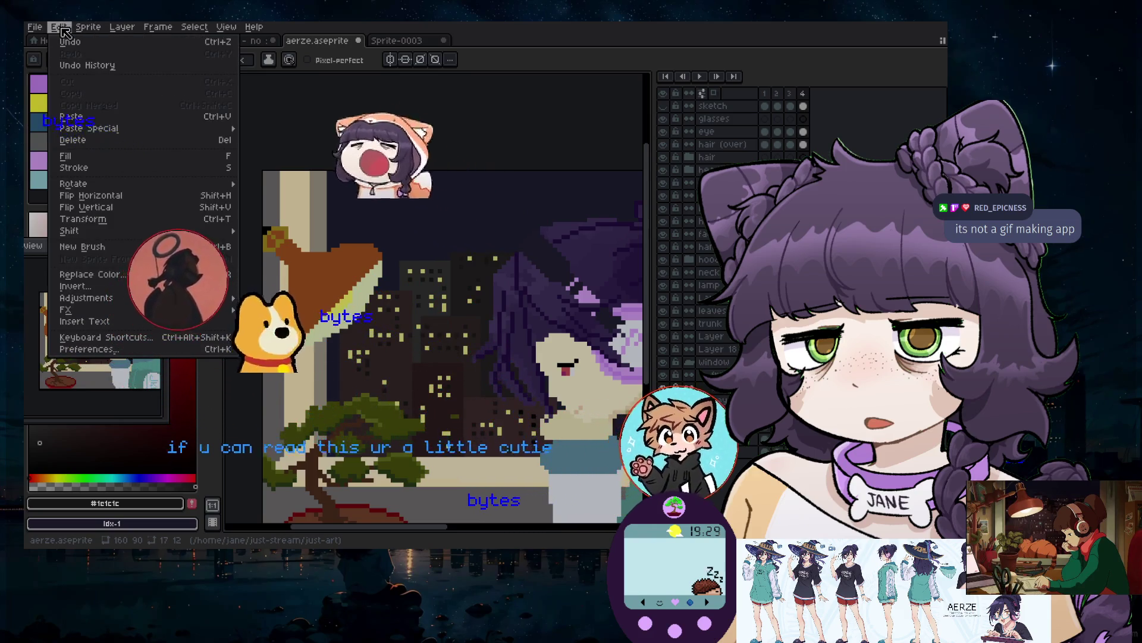
left_click(59, 27)
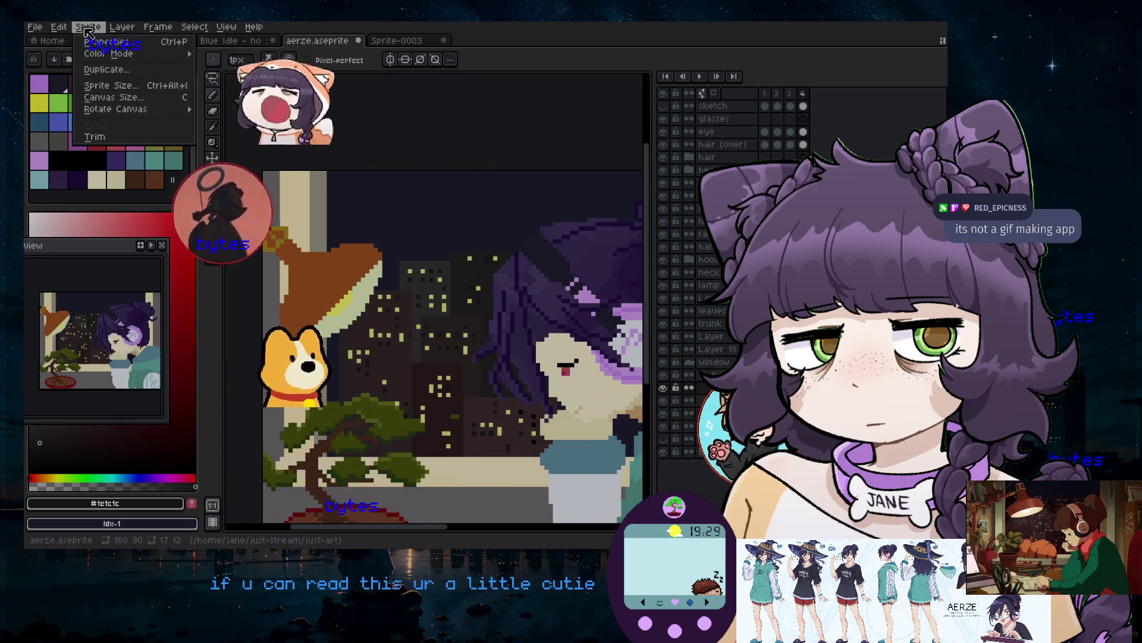
left_click(60, 27)
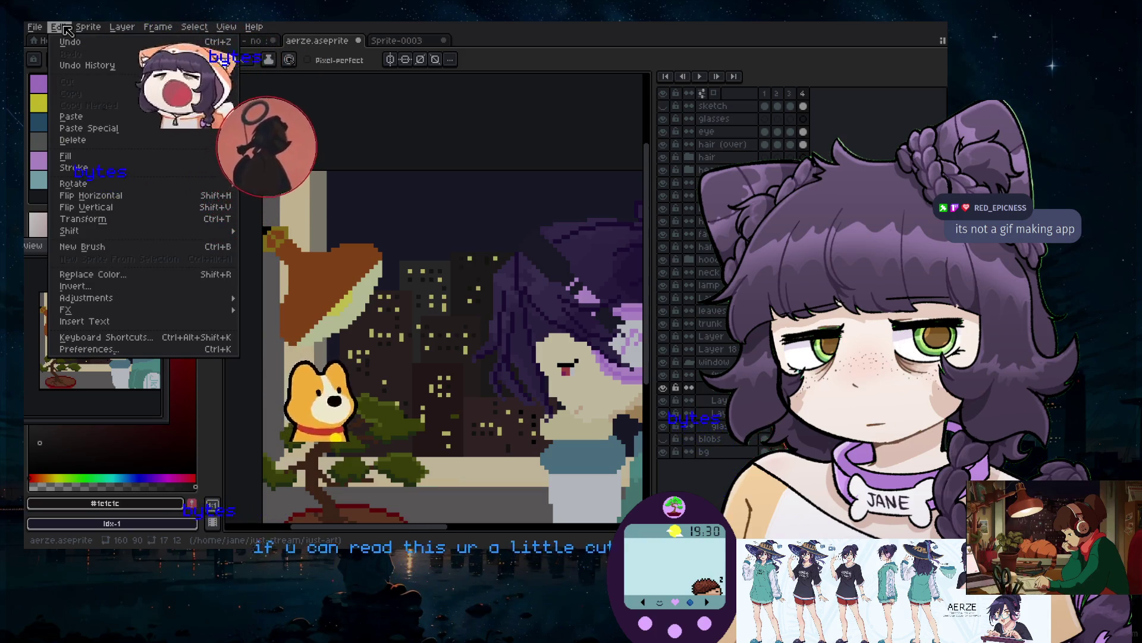
mouse_move(89, 28)
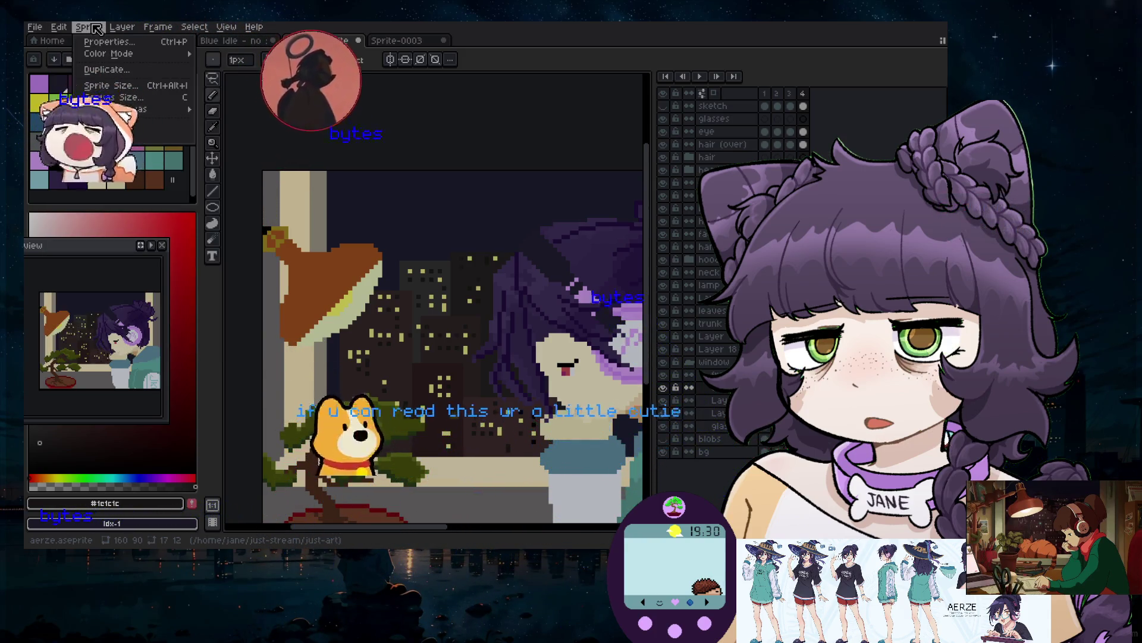
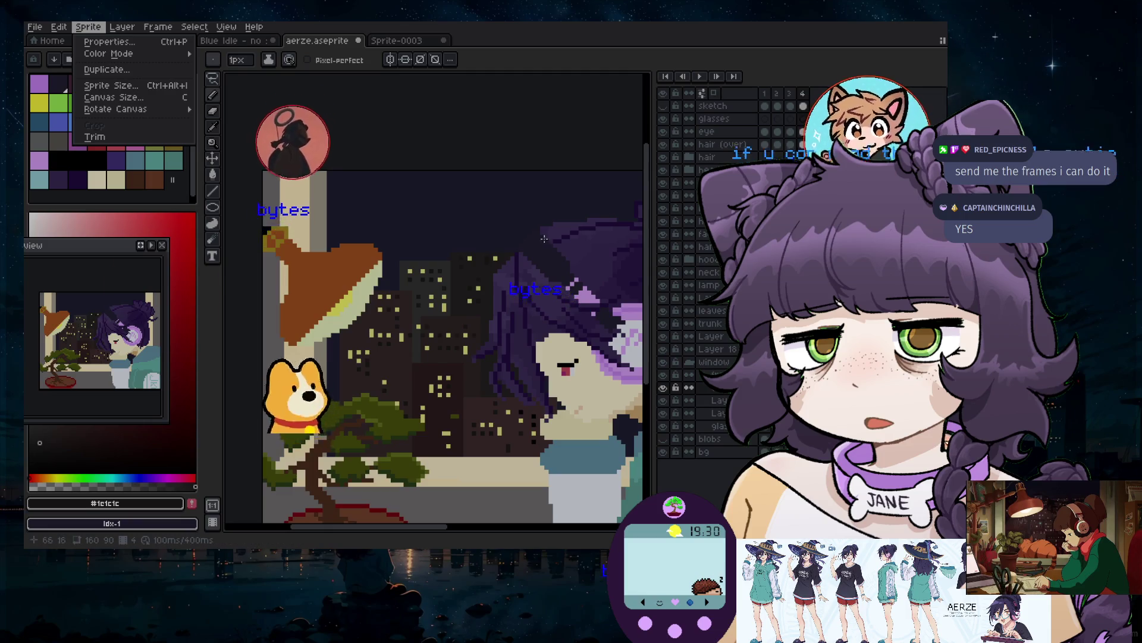
Close the Sprite menu and expand the 'headphones' group in the Layers panel
scroll(544, 239, "up", 5)
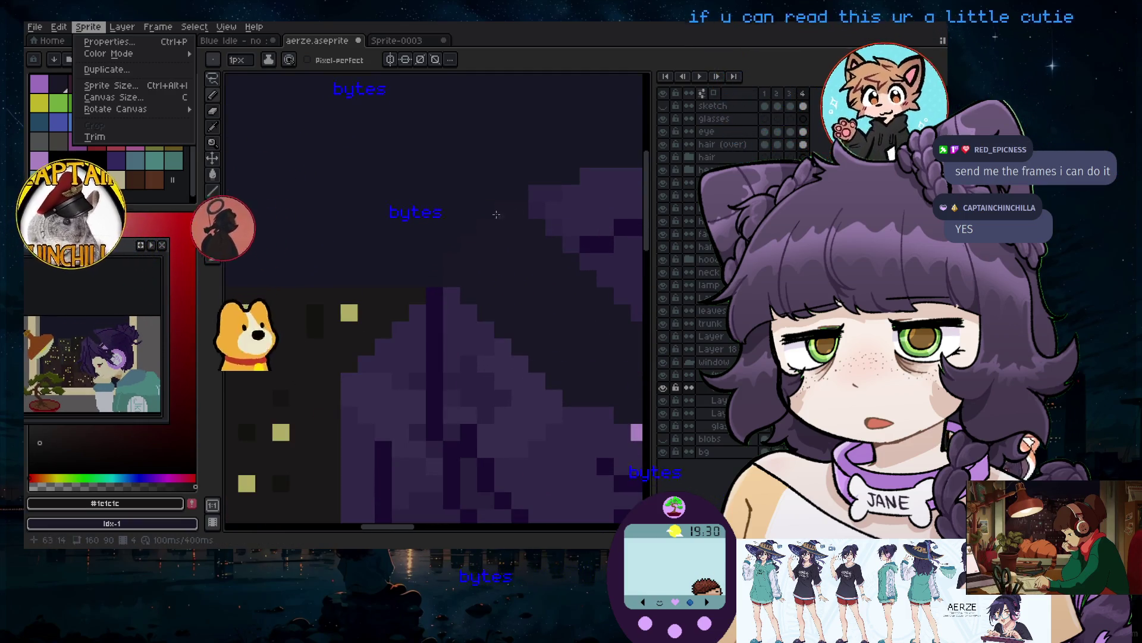
key("Escape")
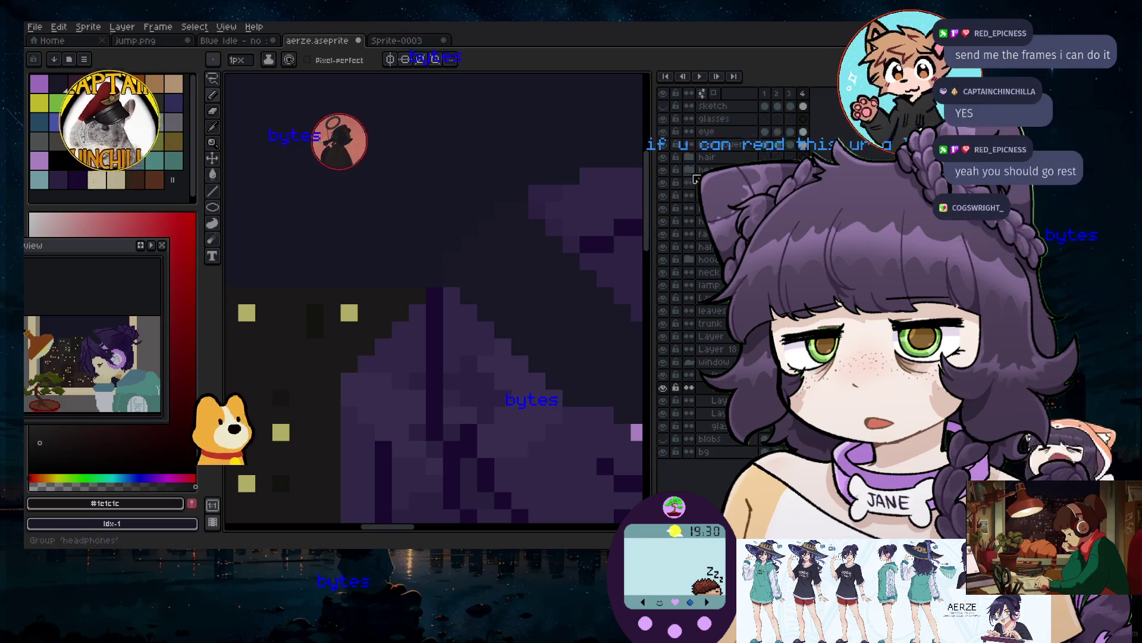
left_click(690, 171)
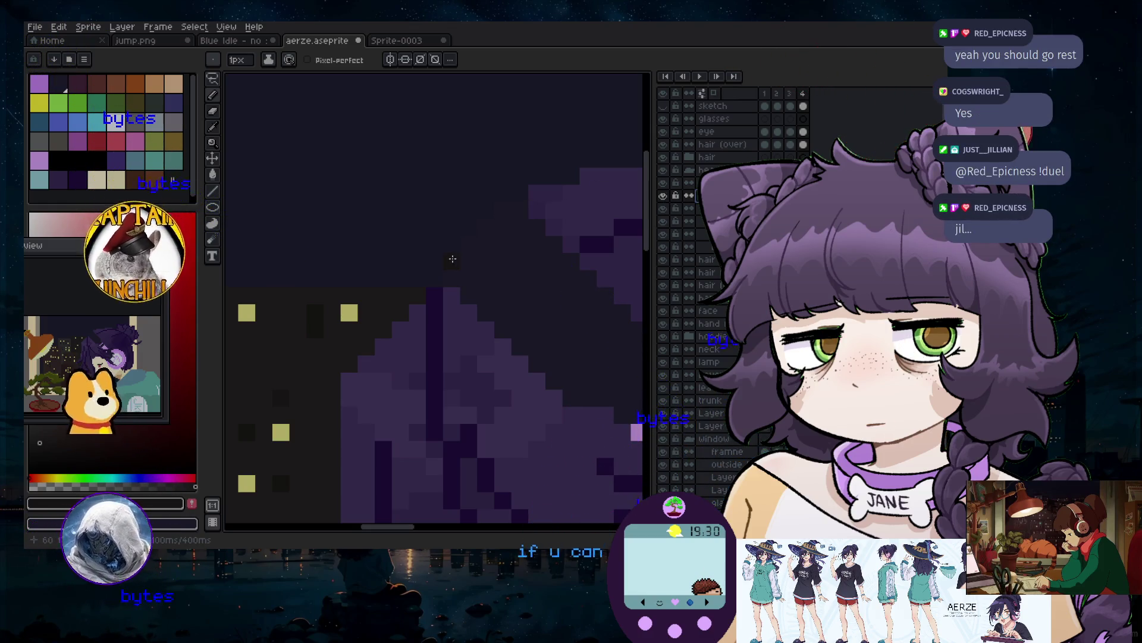
scroll(355, 227, "down", 4)
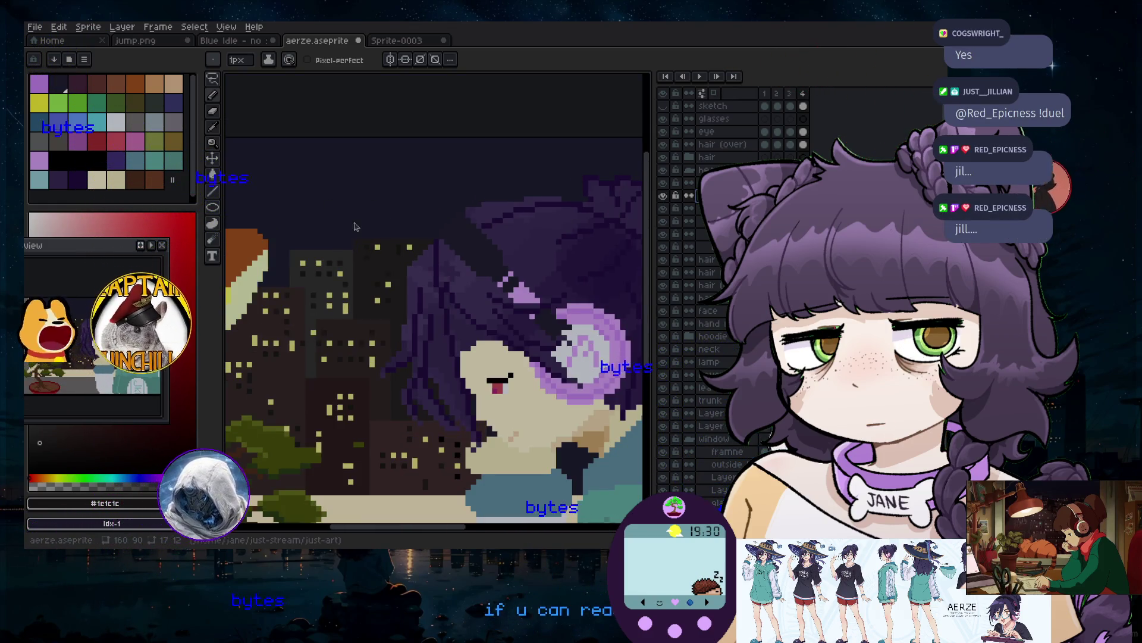
Close the Preview window and pick dark blue-violet 245°36,24 with the Paint Bucket tool ready
scroll(452, 228, "up", 4)
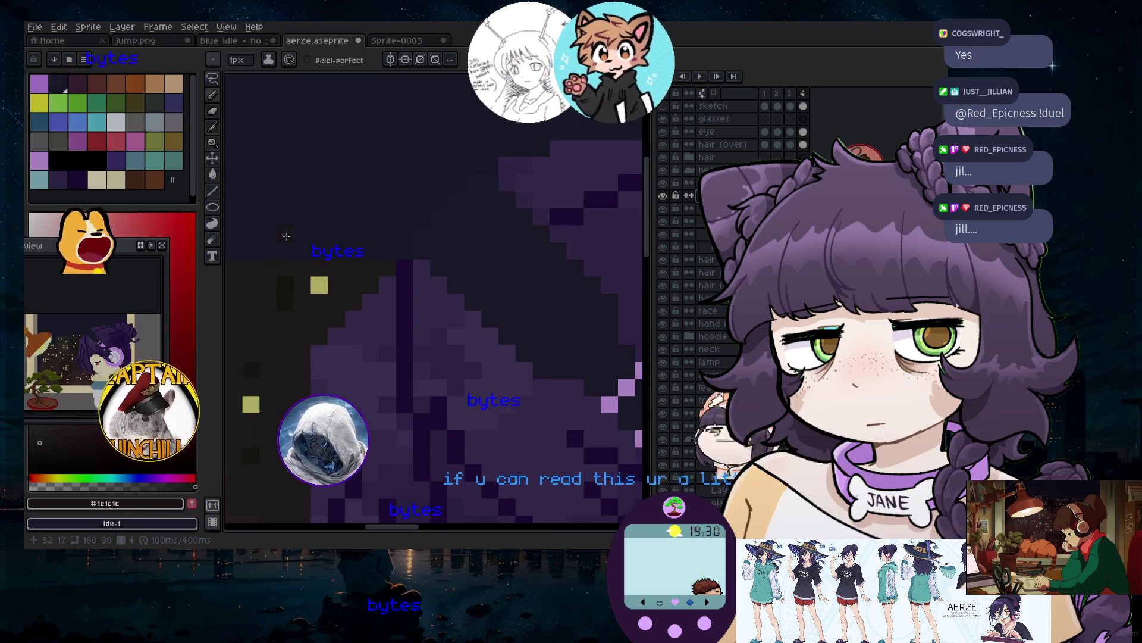
left_click(212, 127)
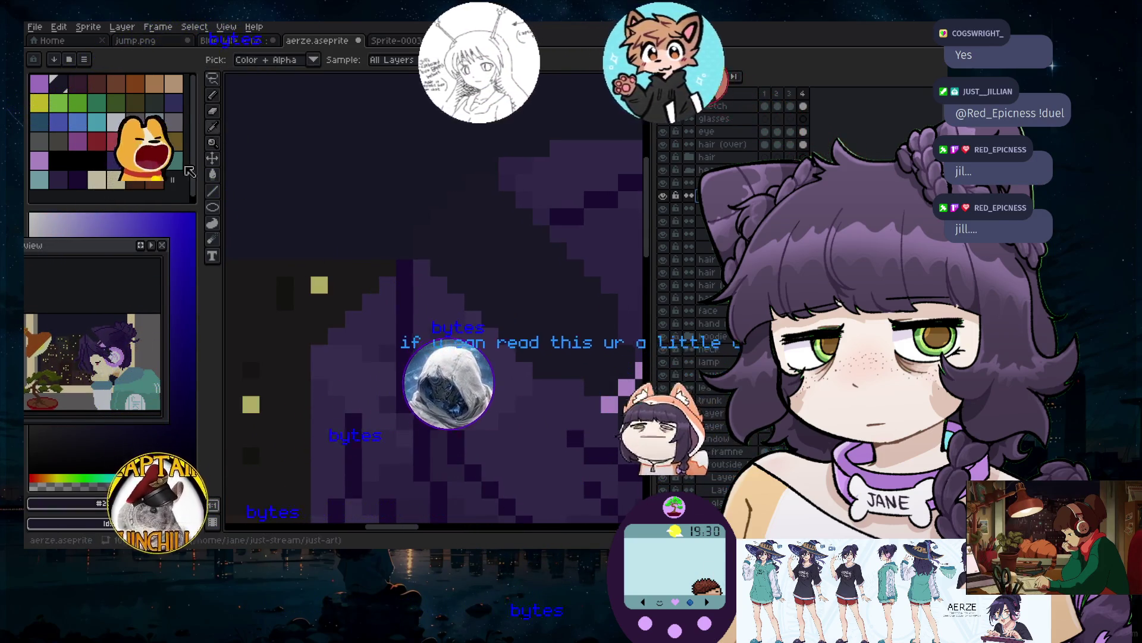
left_click(213, 111)
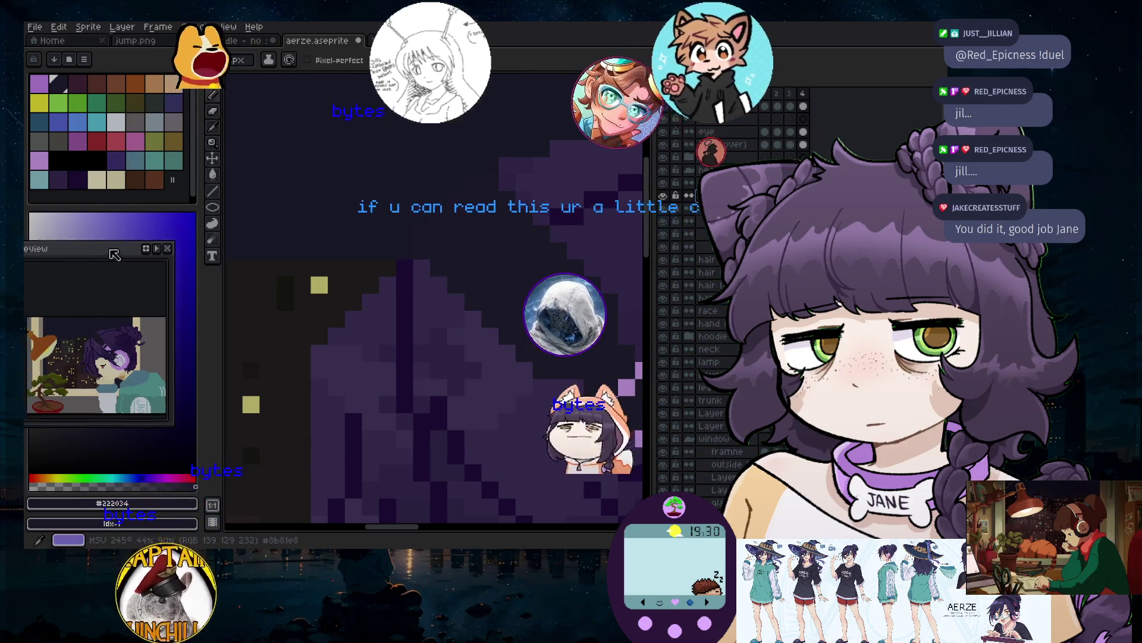
left_click(161, 245)
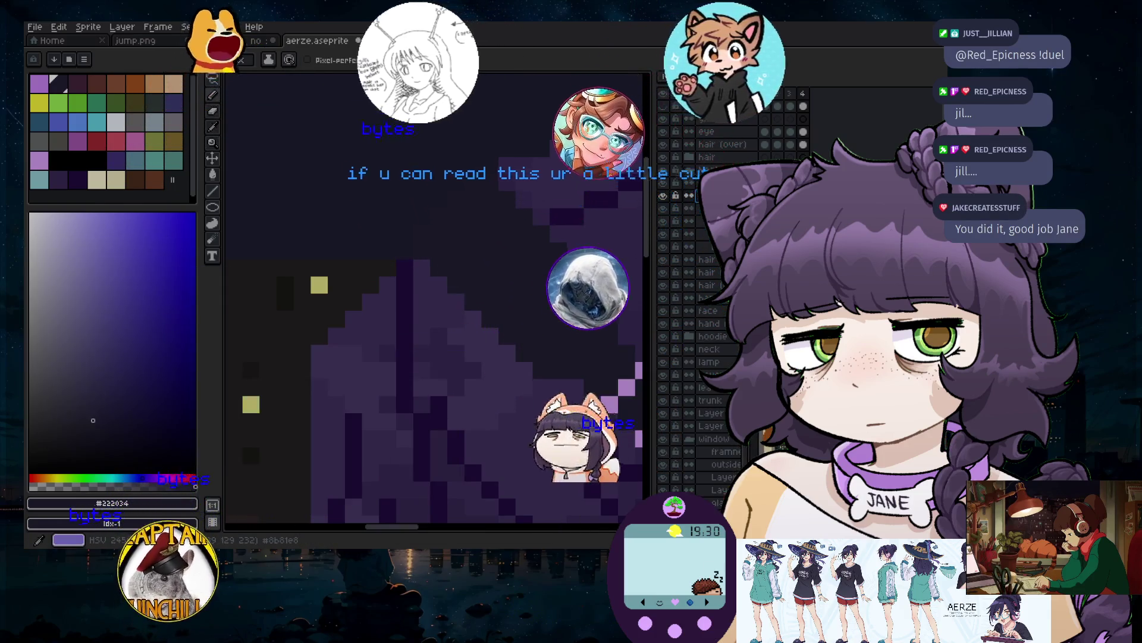
left_click(91, 409)
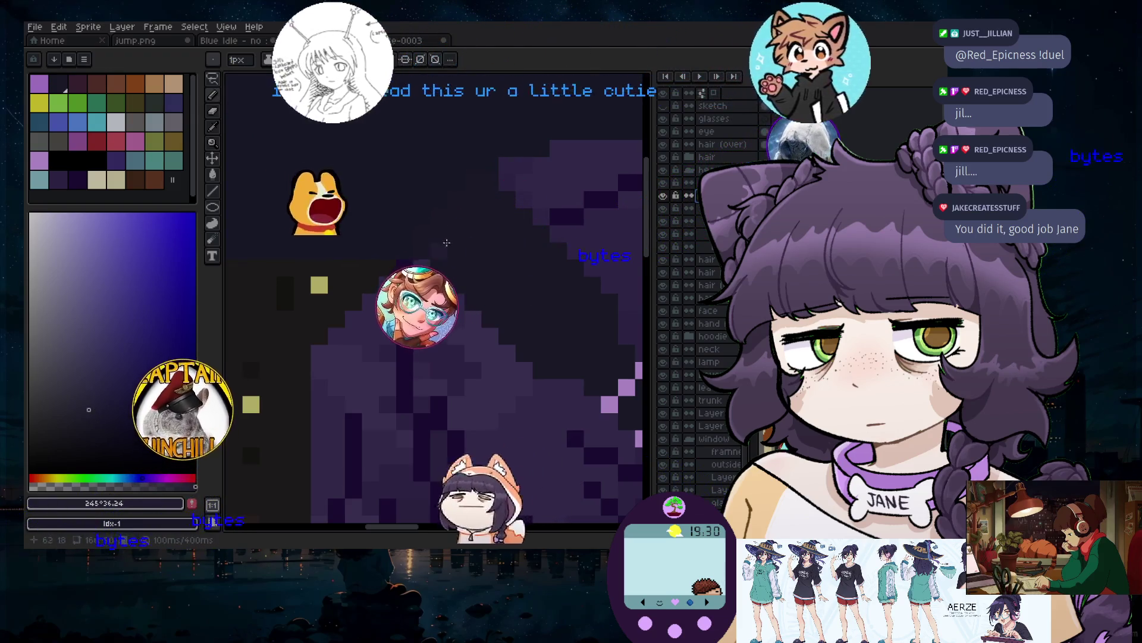
scroll(425, 238, "down", 2)
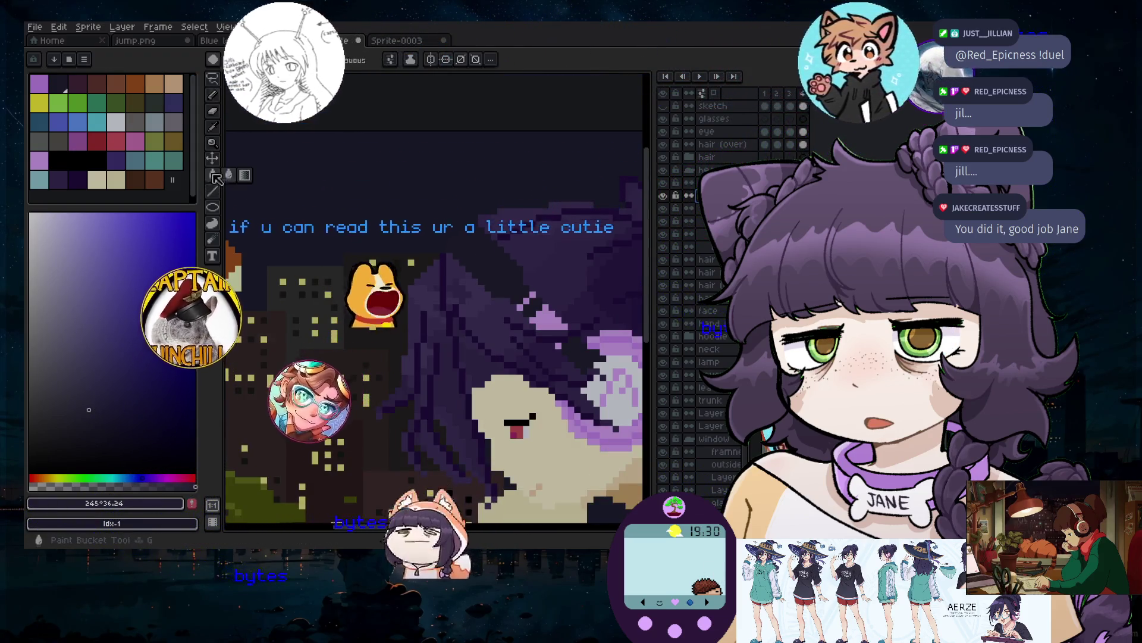
key("g")
scroll(445, 358, "down", 4)
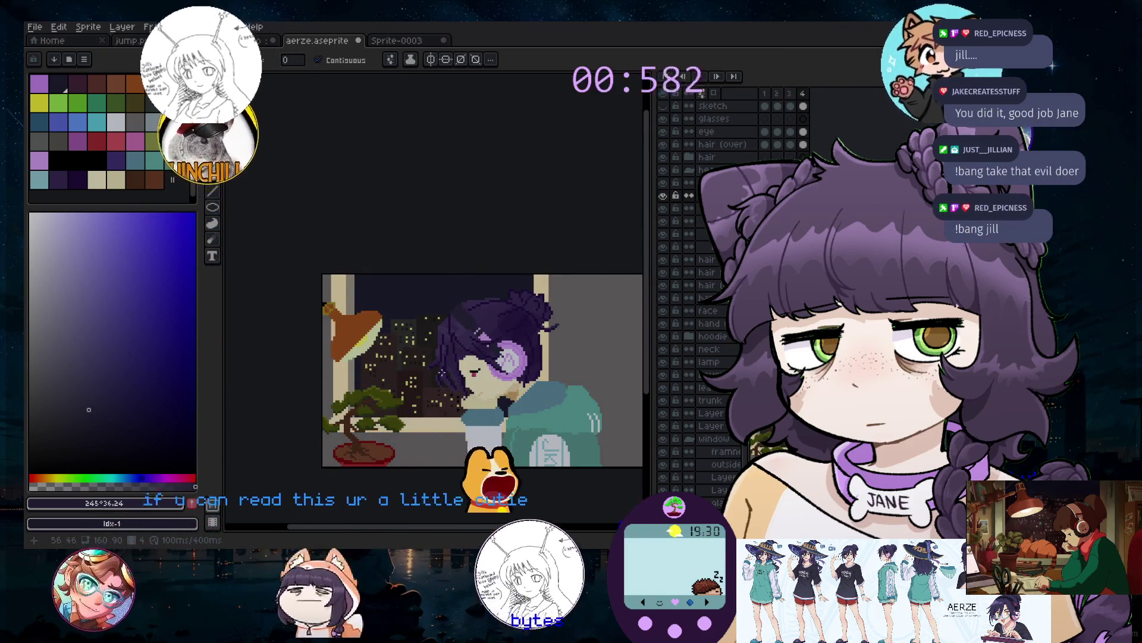
Zoom in on the face and bring back the Preview window with F7
scroll(408, 329, "up", 3)
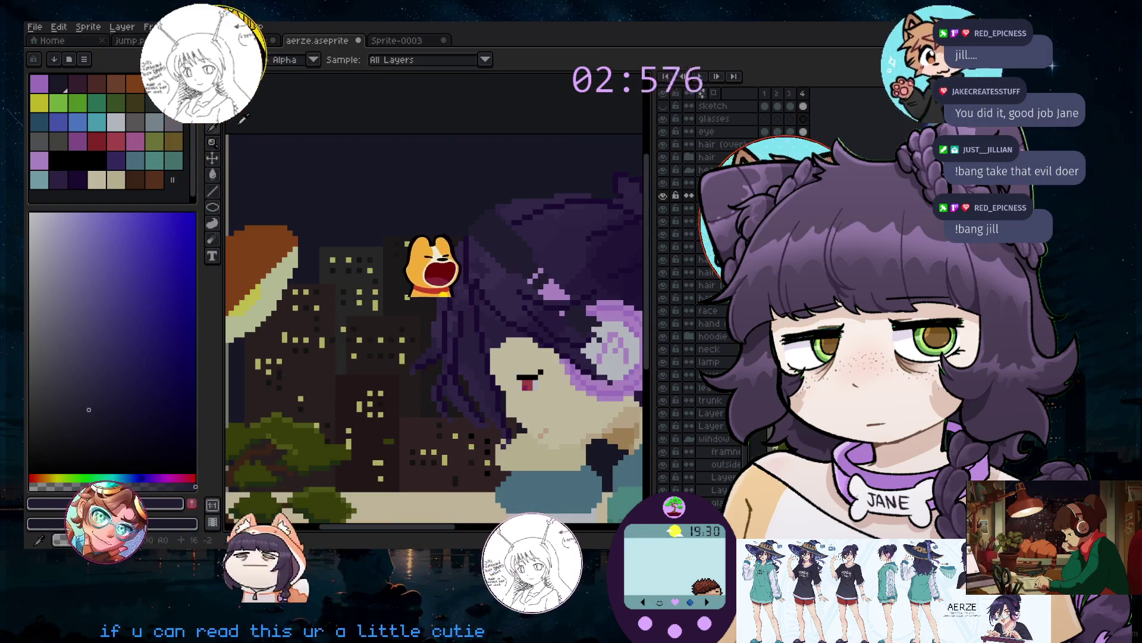
key("F7")
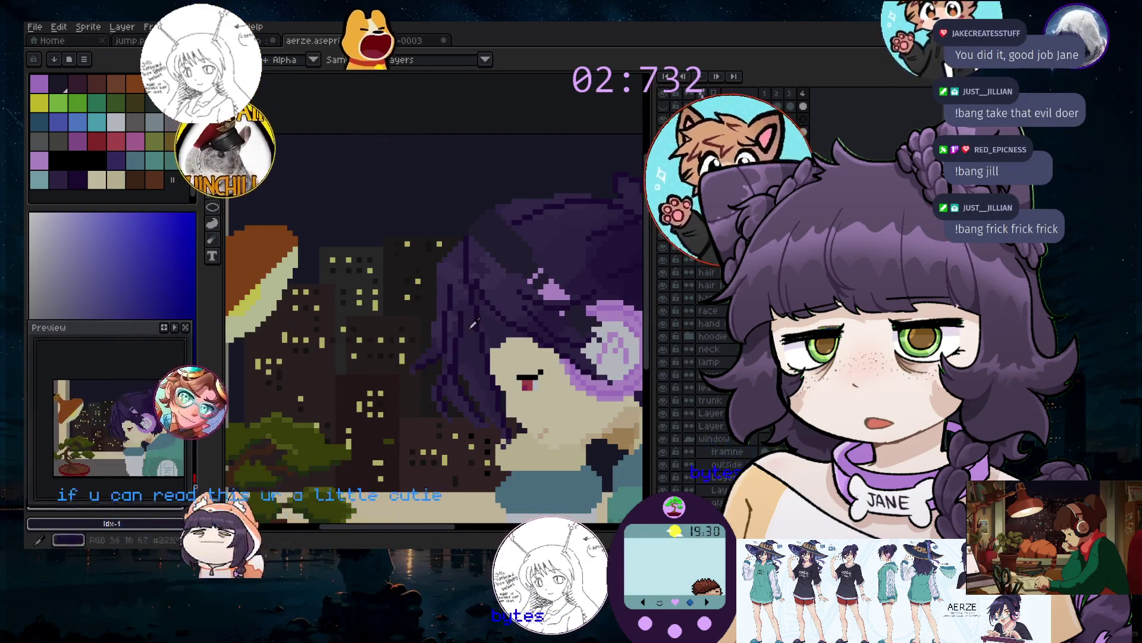
scroll(703, 268, "down", 3)
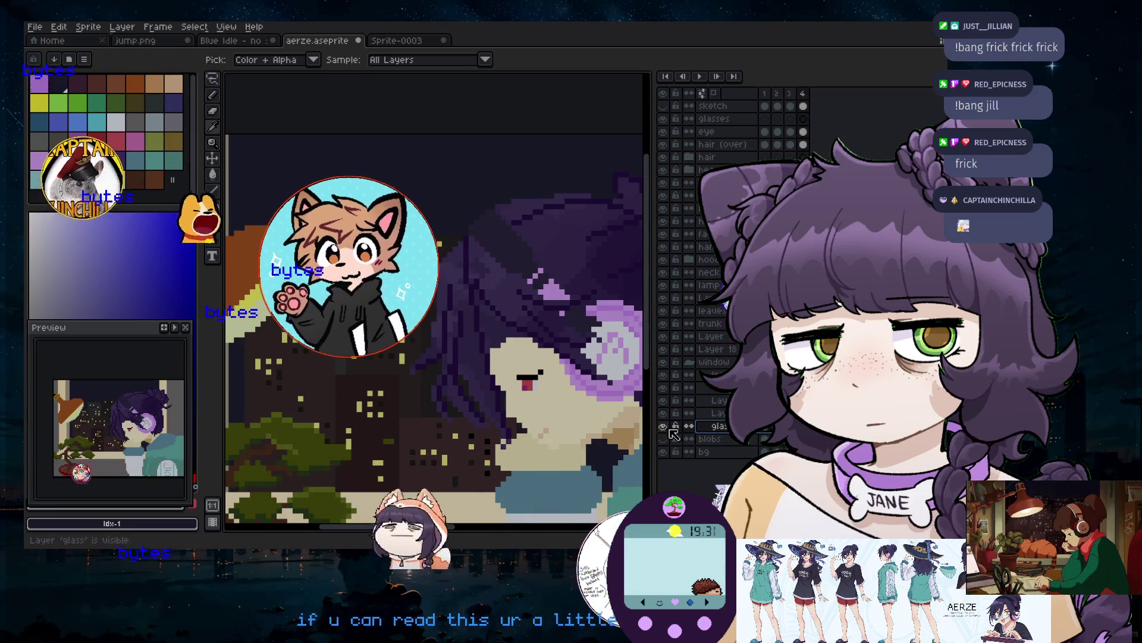
Select the Paint Bucket tool and drag the Preview window higher up the screen
scroll(431, 238, "down", 3)
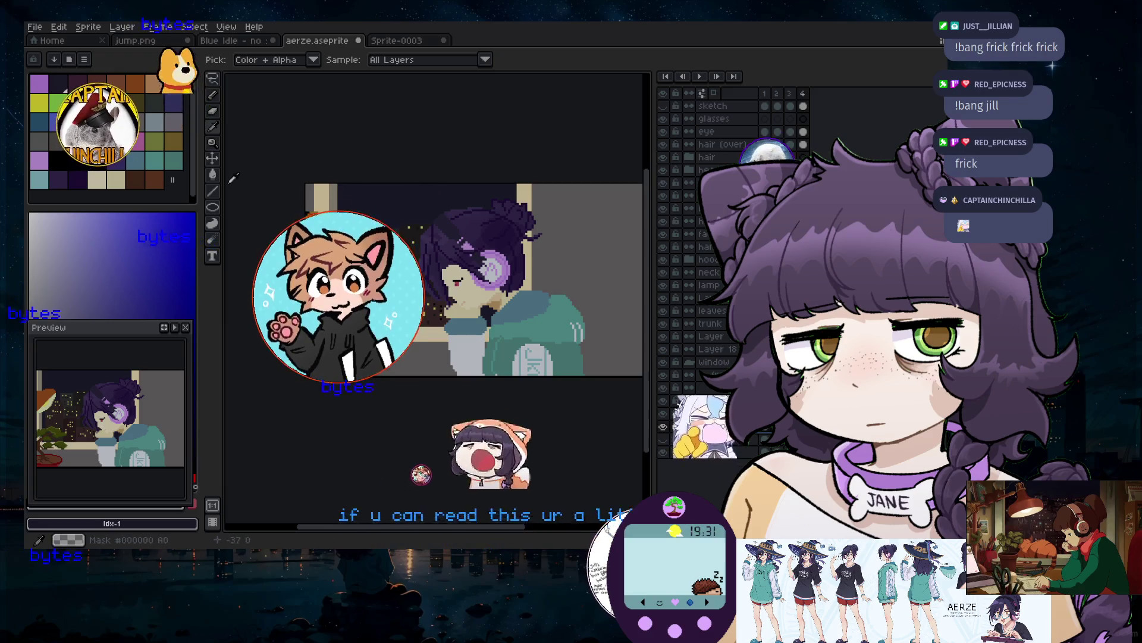
left_click(213, 175)
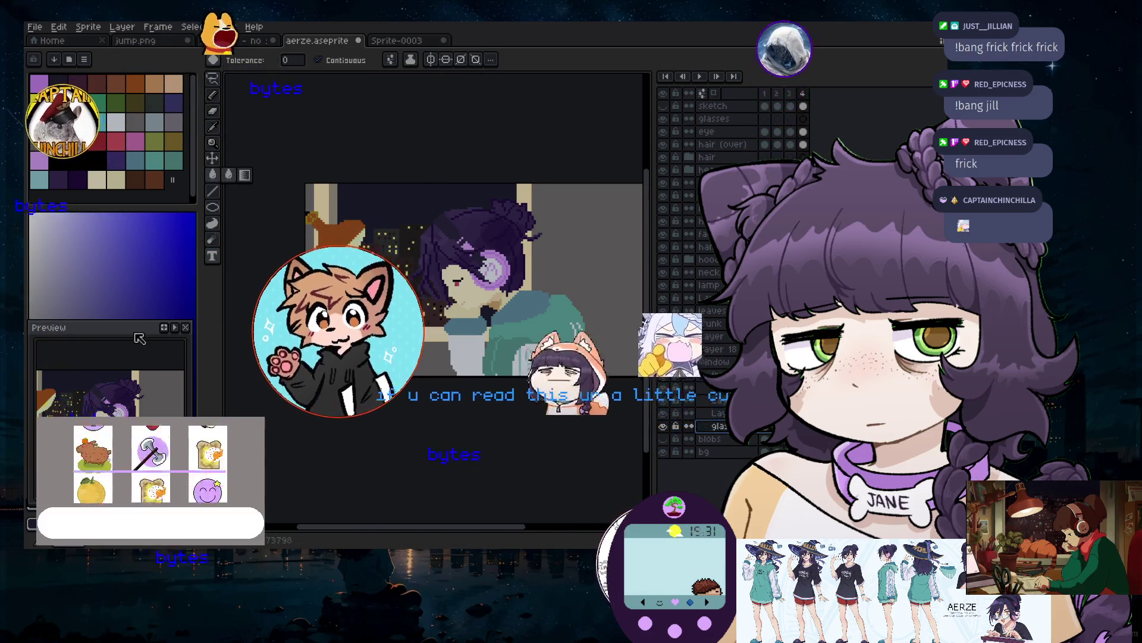
left_click_drag(138, 338, 147, 235)
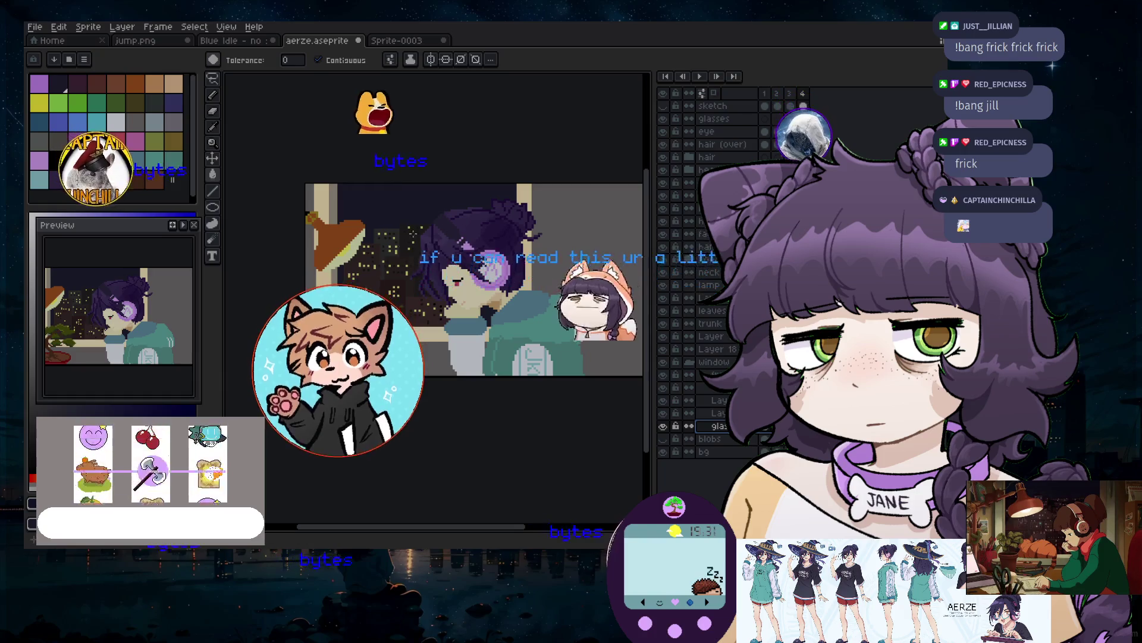